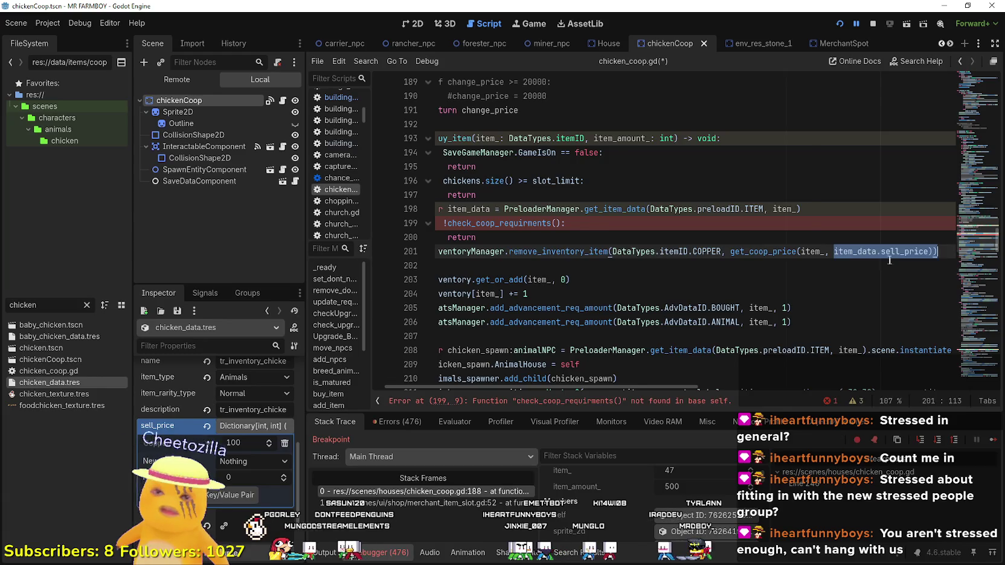
- Change line 201's second get_coop_price argument to item_data.sell_price[DataTypes.itemID.COPPER]
{"action": "left_click", "coordinate": [794, 252]}
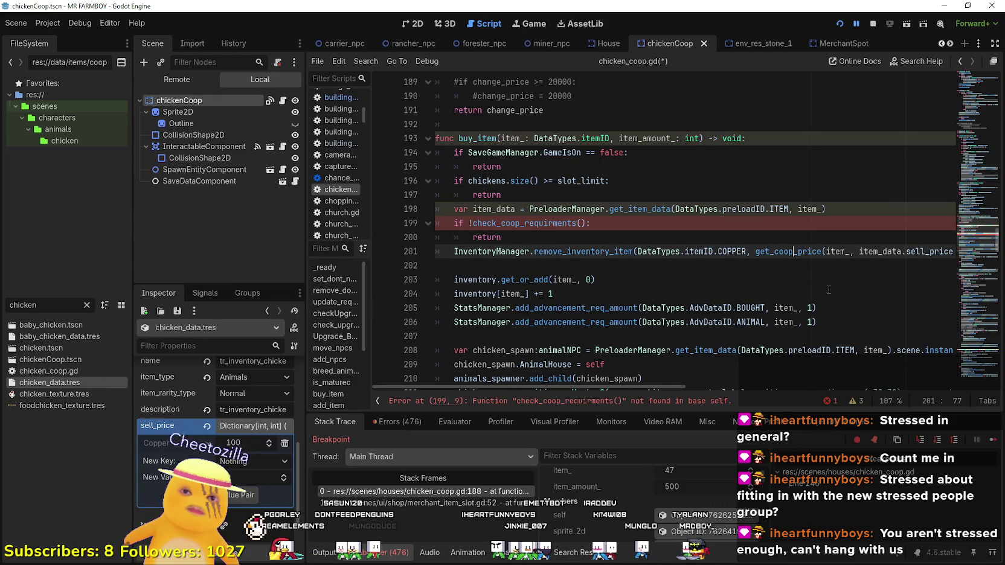
{"action": "left_click_drag", "start_coordinate": [650, 389], "coordinate": [784, 386]}
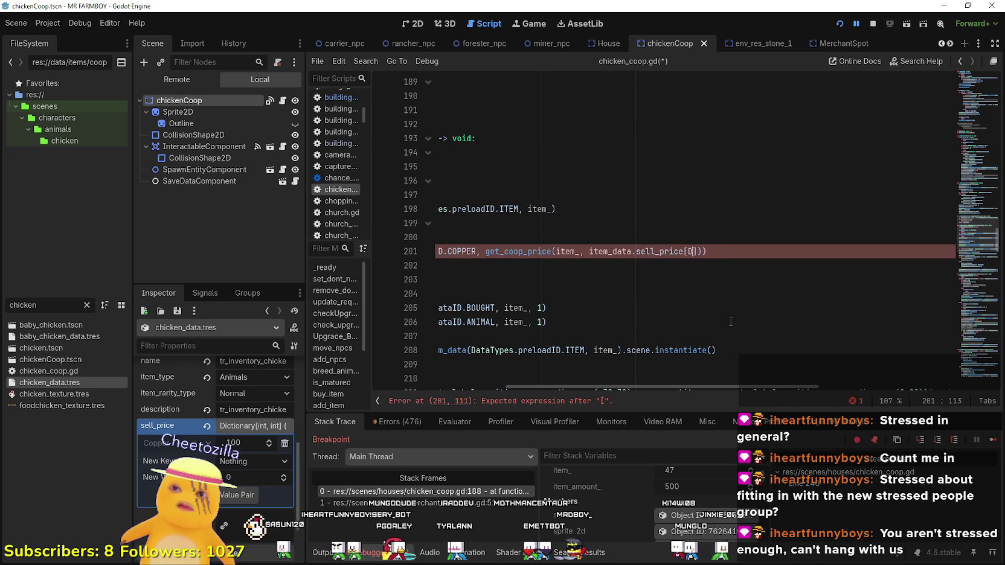
{"action": "type", "text": "ataTypes.item"}
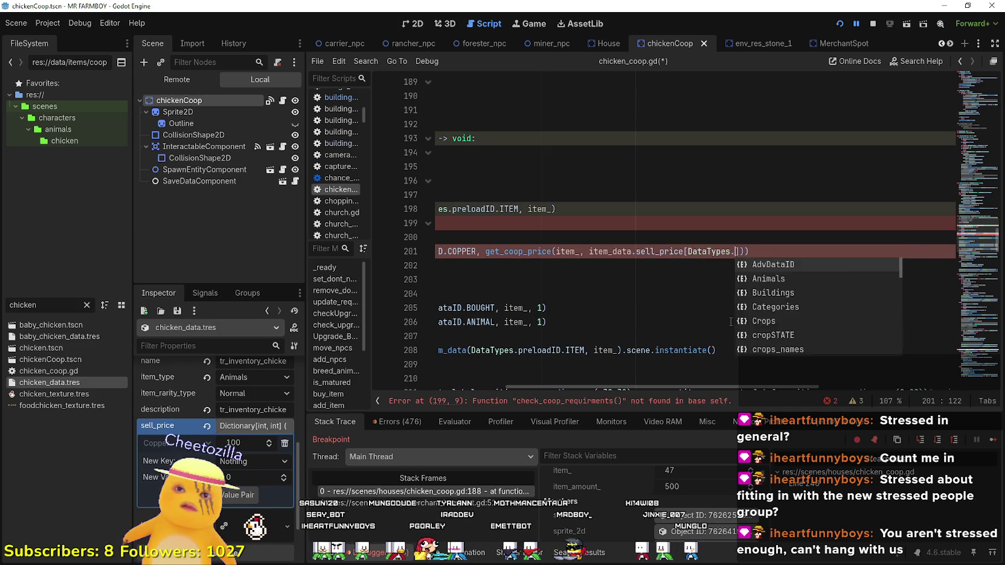
{"action": "key", "text": "Return"}
{"action": "type", "text": ".Coo"}
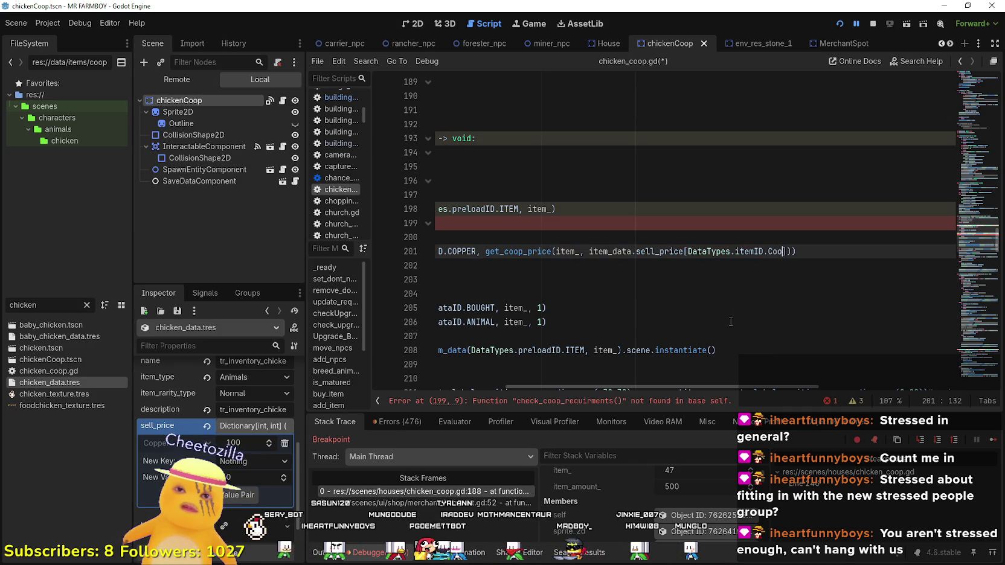
{"action": "key", "text": "BackSpace"}
{"action": "key", "text": "BackSpace"}
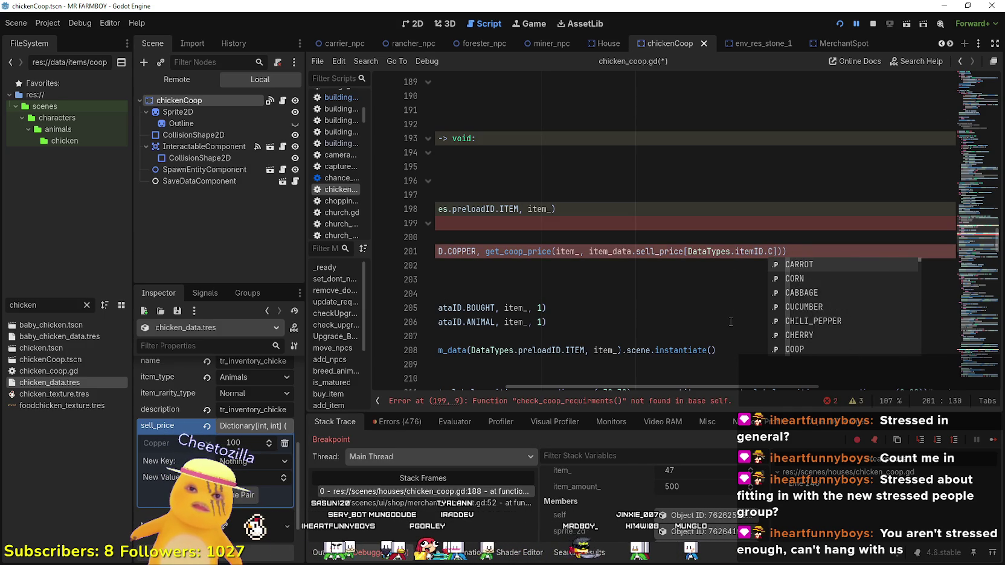
{"action": "type", "text": "OP"}
{"action": "key", "text": "Return"}
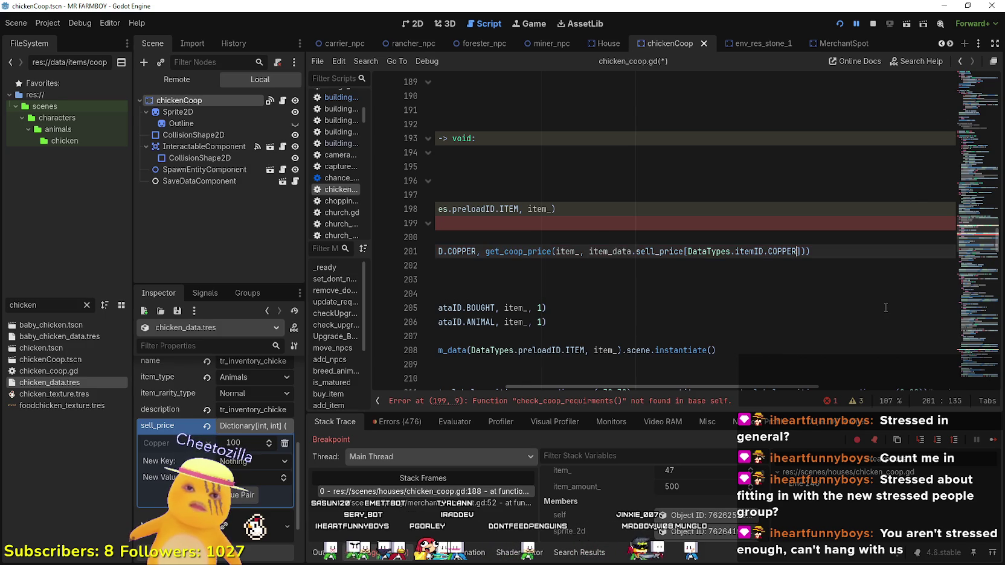
- Select the item_data lookup line above the requirements check
{"action": "left_click", "coordinate": [834, 264]}
{"action": "left_click", "coordinate": [843, 250]}
{"action": "mouse_move", "coordinate": [844, 250]}
{"action": "left_mouse_down"}
{"action": "mouse_move", "coordinate": [838, 223]}
{"action": "mouse_move", "coordinate": [390, 207]}
{"action": "left_mouse_up"}
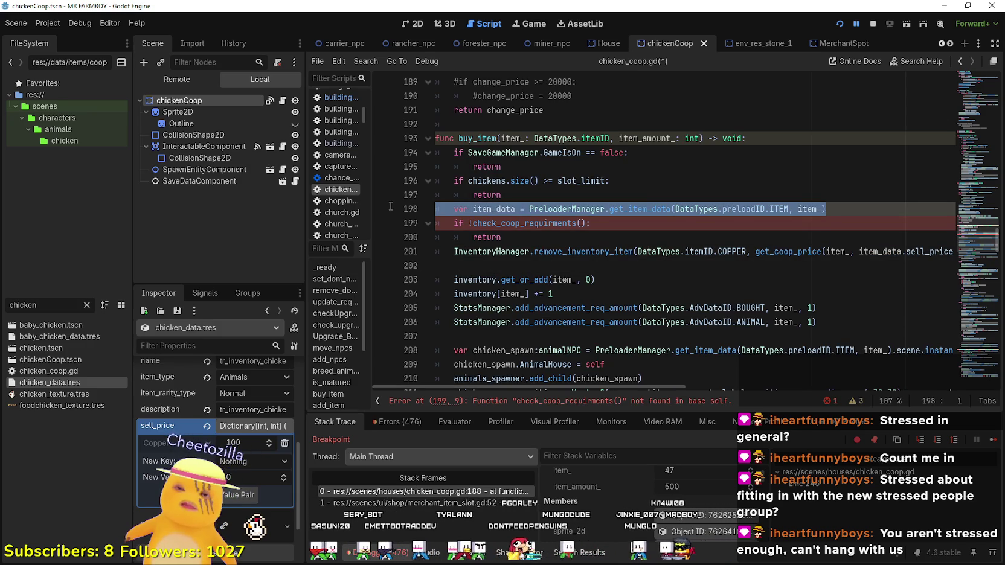
- Delete the sell_price argument from the get_coop_price call on line 201
{"action": "scroll", "coordinate": [615, 242], "scroll_direction": "up", "scroll_amount": 2}
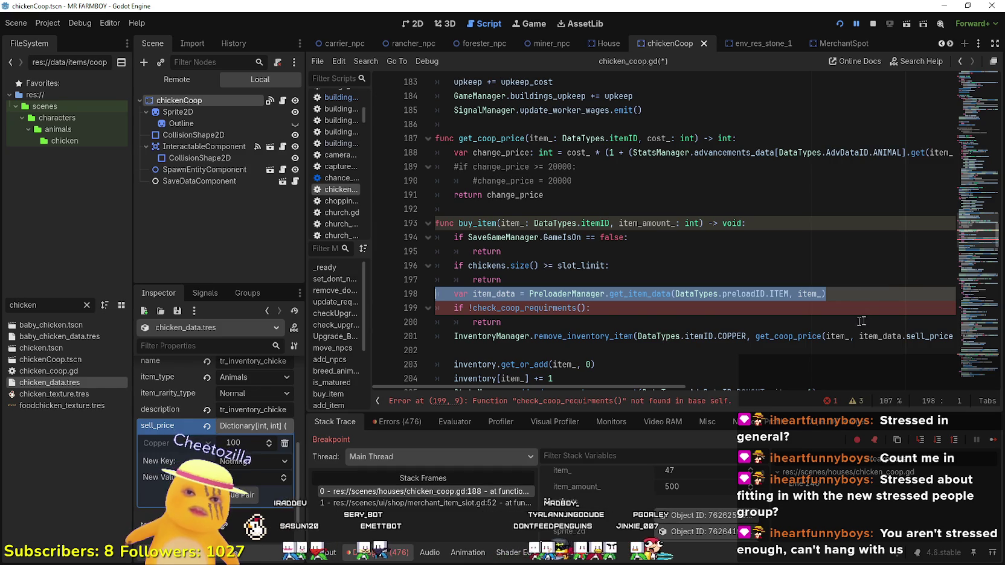
{"action": "left_click", "coordinate": [857, 350]}
{"action": "left_click_drag", "start_coordinate": [850, 336], "coordinate": [990, 336]}
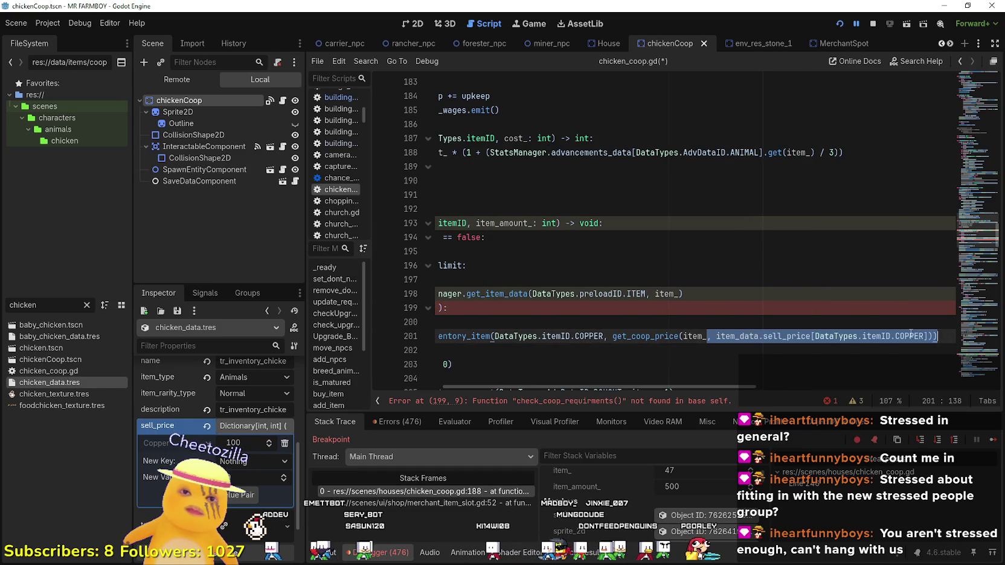
{"action": "left_click_drag", "start_coordinate": [930, 335], "coordinate": [786, 336]}
{"action": "left_click", "coordinate": [756, 335]}
{"action": "mouse_move", "coordinate": [716, 335]}
{"action": "left_mouse_down"}
{"action": "mouse_move", "coordinate": [426, 336]}
{"action": "mouse_move", "coordinate": [963, 336]}
{"action": "mouse_move", "coordinate": [939, 335]}
{"action": "left_mouse_up"}
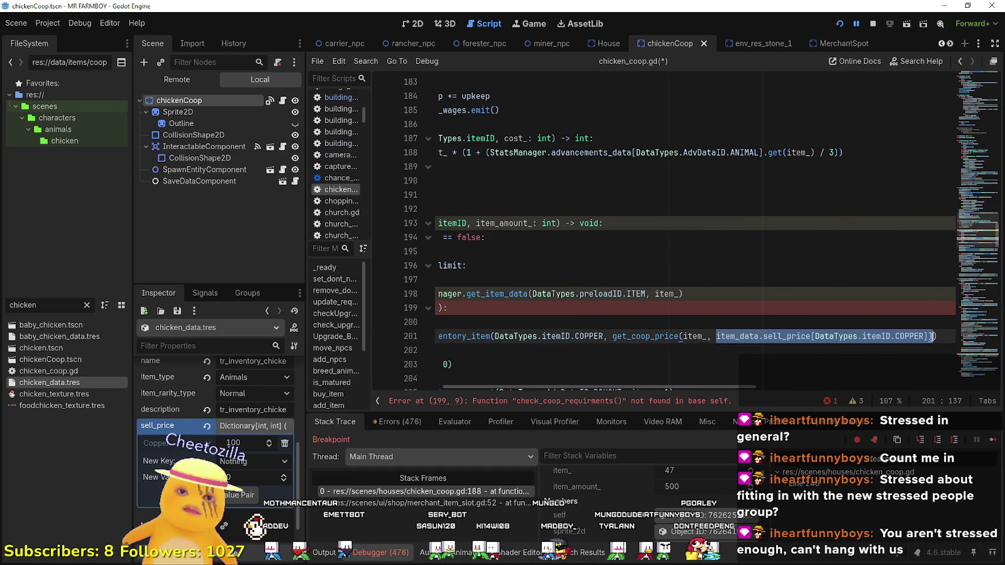
{"action": "key", "text": "BackSpace"}
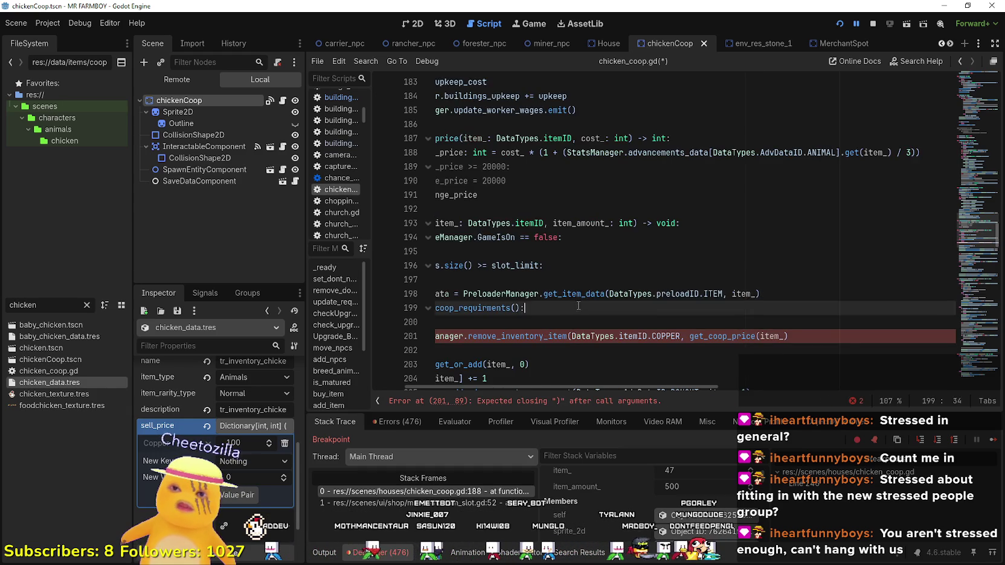
- Delete the now-unused var item_data line in buy_item
{"action": "left_click", "coordinate": [605, 294]}
{"action": "left_click", "coordinate": [630, 311]}
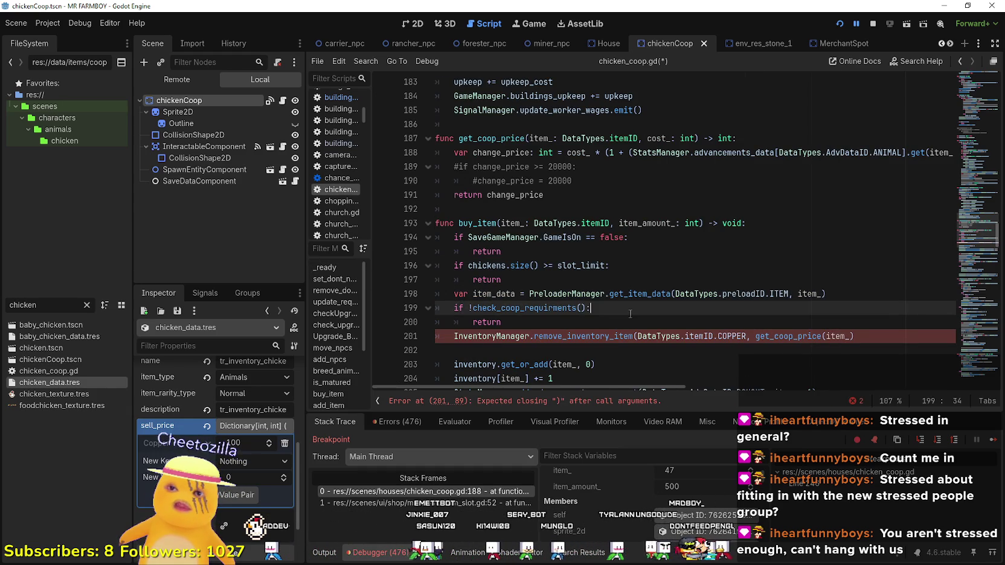
{"action": "left_click", "coordinate": [541, 323]}
{"action": "left_click", "coordinate": [828, 294]}
{"action": "left_click_drag", "start_coordinate": [828, 294], "coordinate": [453, 294]}
{"action": "key", "text": "BackSpace"}
{"action": "key", "text": "BackSpace"}
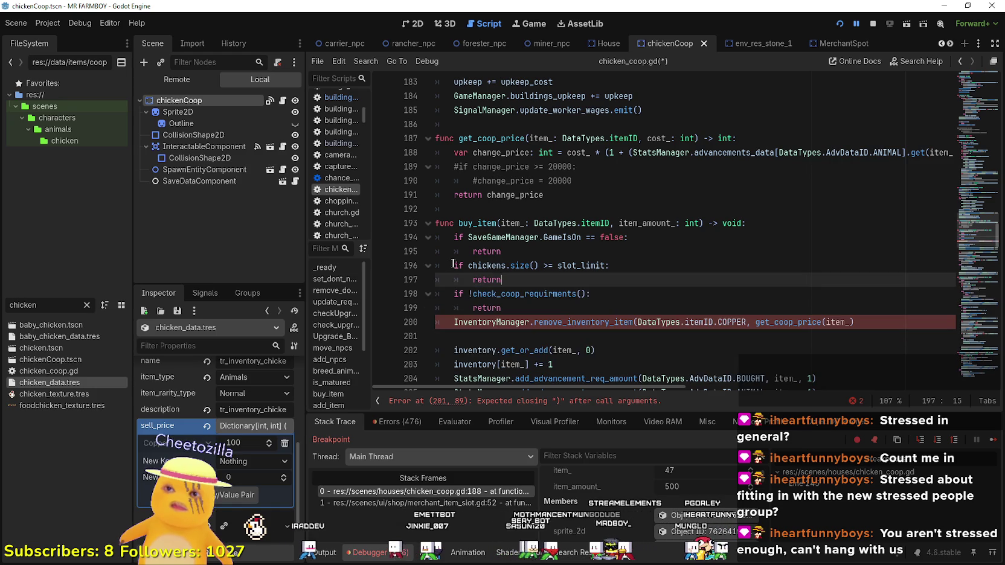
- Remove ', cost_: int' from the get_coop_price signature
{"action": "left_click_drag", "start_coordinate": [694, 138], "coordinate": [654, 139]}
{"action": "key", "text": "BackSpace"}
{"action": "key", "text": "BackSpace"}
{"action": "key", "text": "BackSpace"}
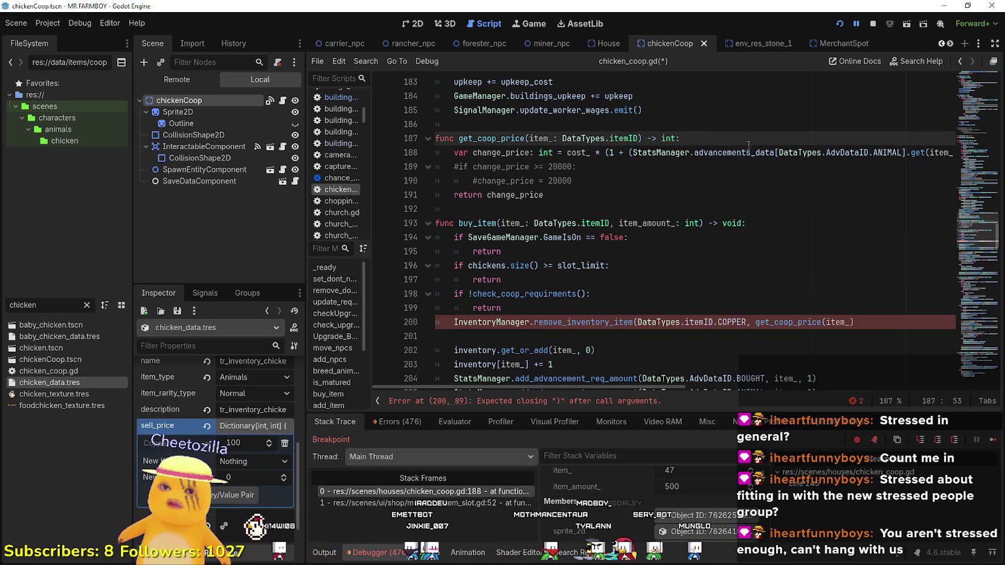
{"action": "key", "text": "Return"}
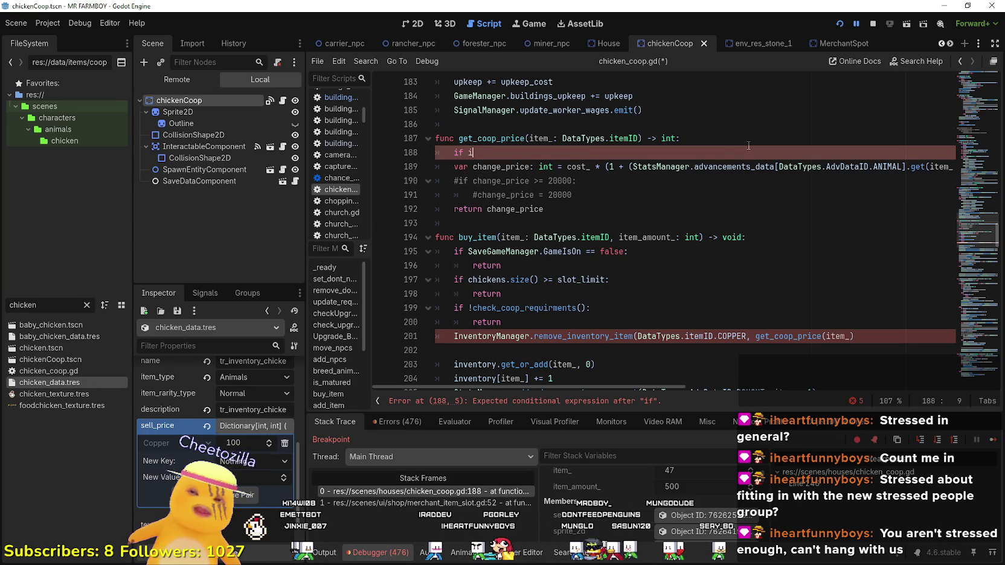
- Write an 'if item_ == DataTypes.itemID.CHICKEN:' check inside get_coop_price
{"action": "type", "text": "tem_"}
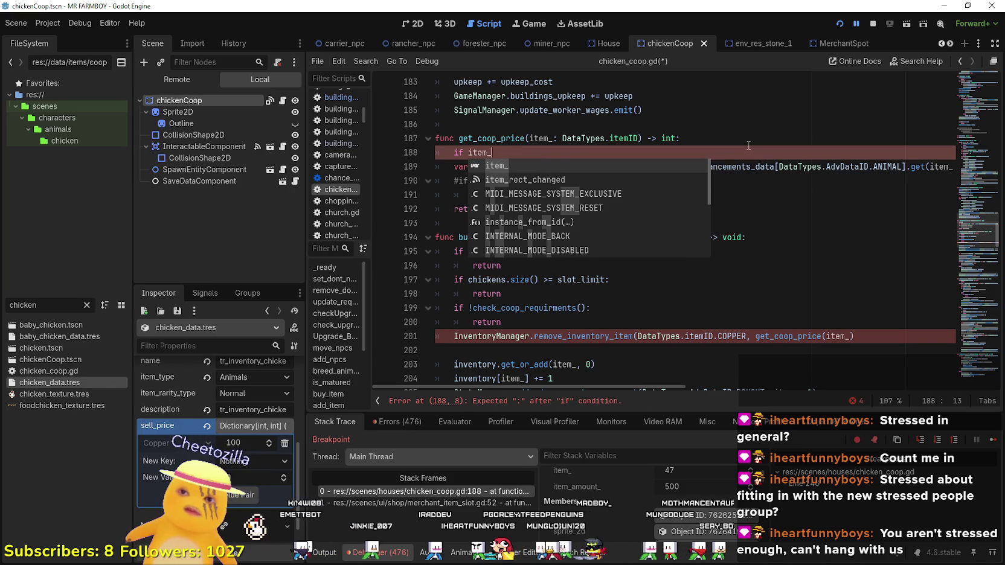
{"action": "type", "text": " == DataTypes.itemID.Ch"}
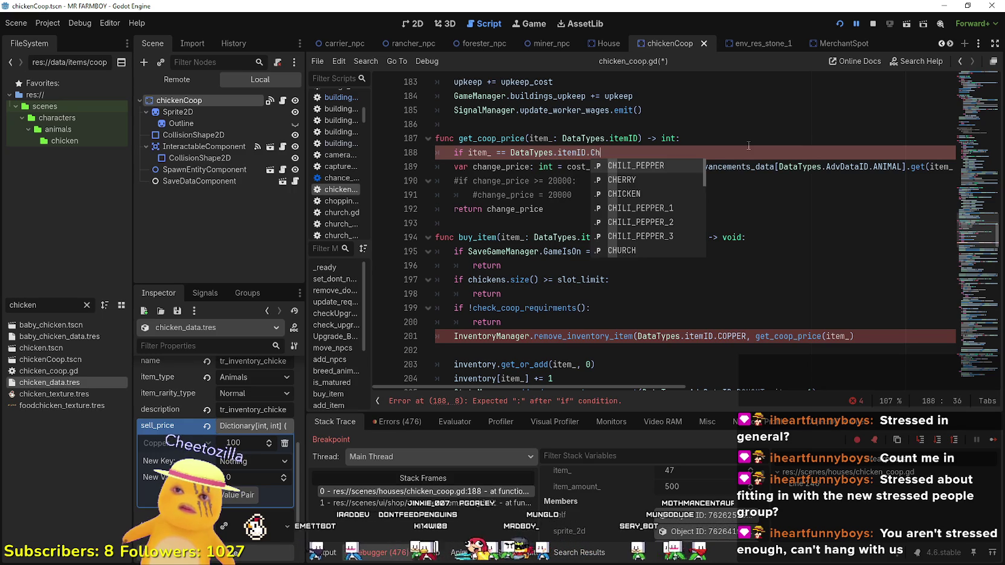
{"action": "type", "text": "i"}
{"action": "key", "text": "Return"}
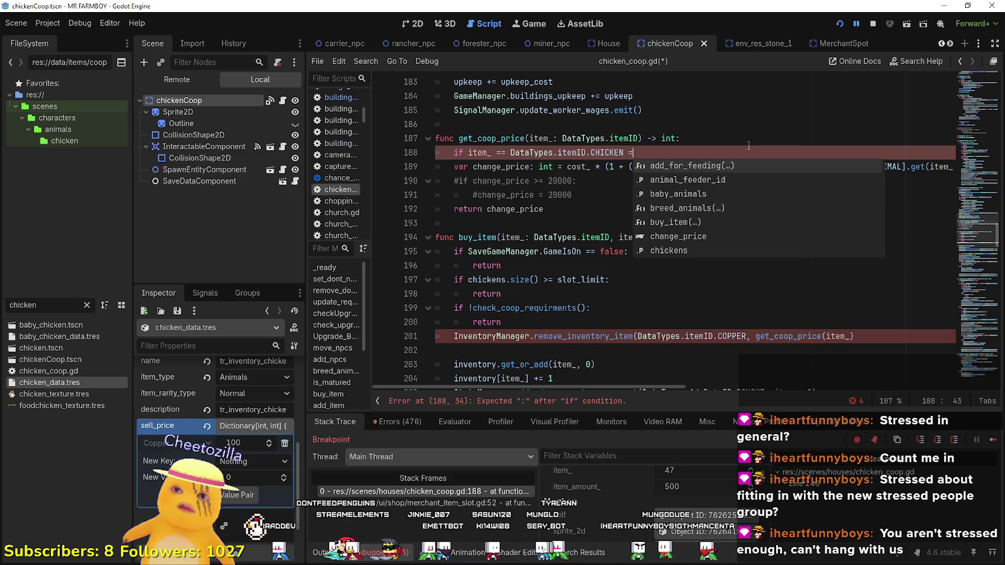
{"action": "key", "text": "BackSpace"}
{"action": "key", "text": "BackSpace"}
{"action": "type", "text": ":"}
{"action": "key", "text": "Return"}
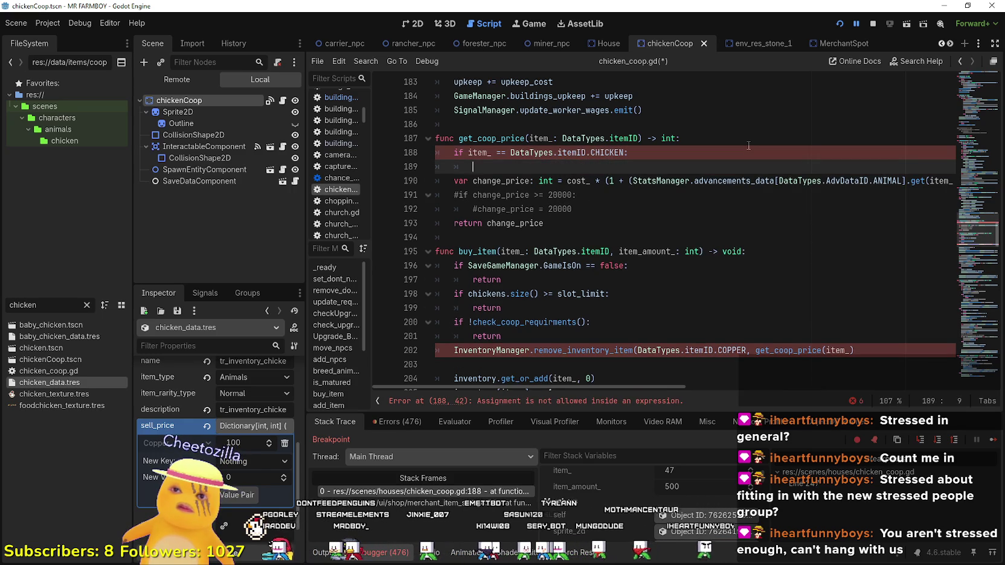
- Declare var cost_ = 100 at the top of get_coop_price
{"action": "double_click", "coordinate": [522, 181]}
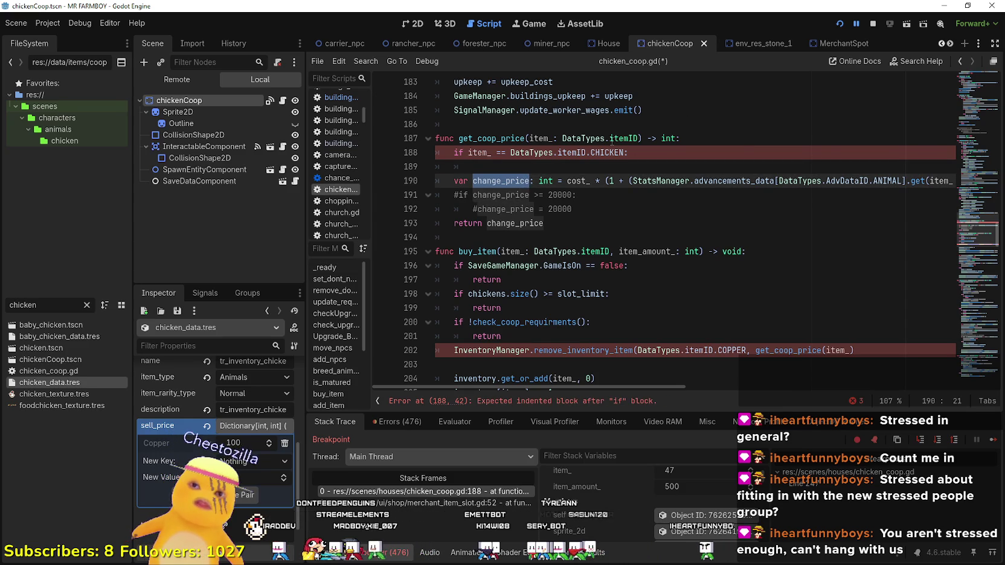
{"action": "left_click", "coordinate": [589, 181]}
{"action": "key", "text": "Up"}
{"action": "key", "text": "Up"}
{"action": "key", "text": "Up"}
{"action": "key", "text": "End"}
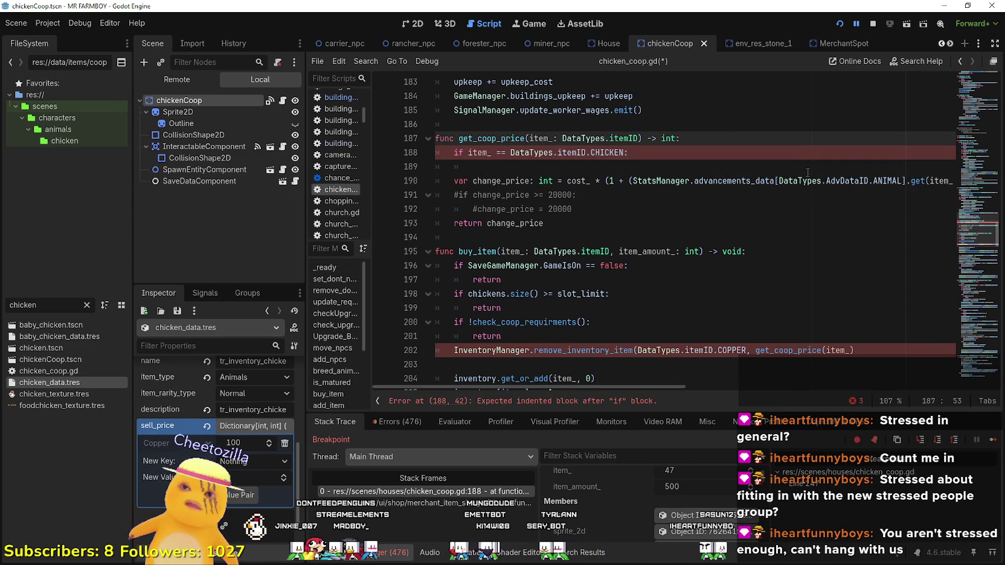
{"action": "key", "text": "Return"}
{"action": "type", "text": "var cost_ = 100"}
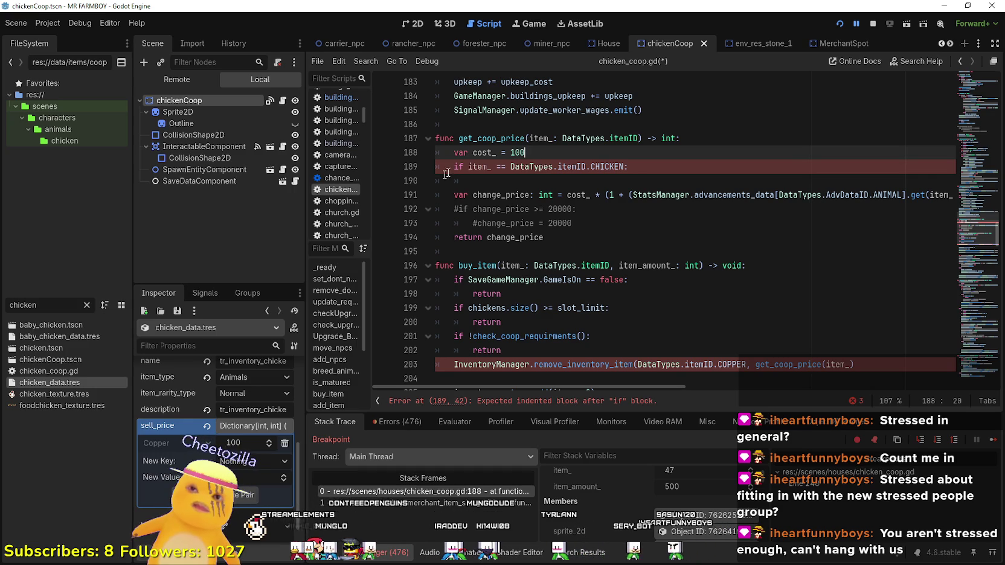
- Change the check's item to DUCK and filter the FileSystem dock to Duck
{"action": "double_click", "coordinate": [483, 152]}
{"action": "left_click", "coordinate": [536, 176]}
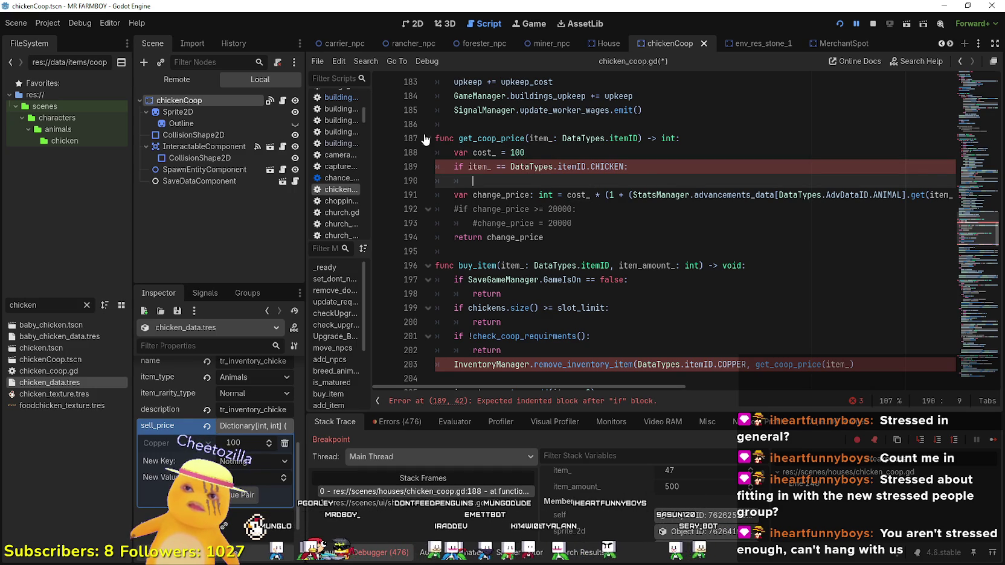
{"action": "double_click", "coordinate": [593, 167]}
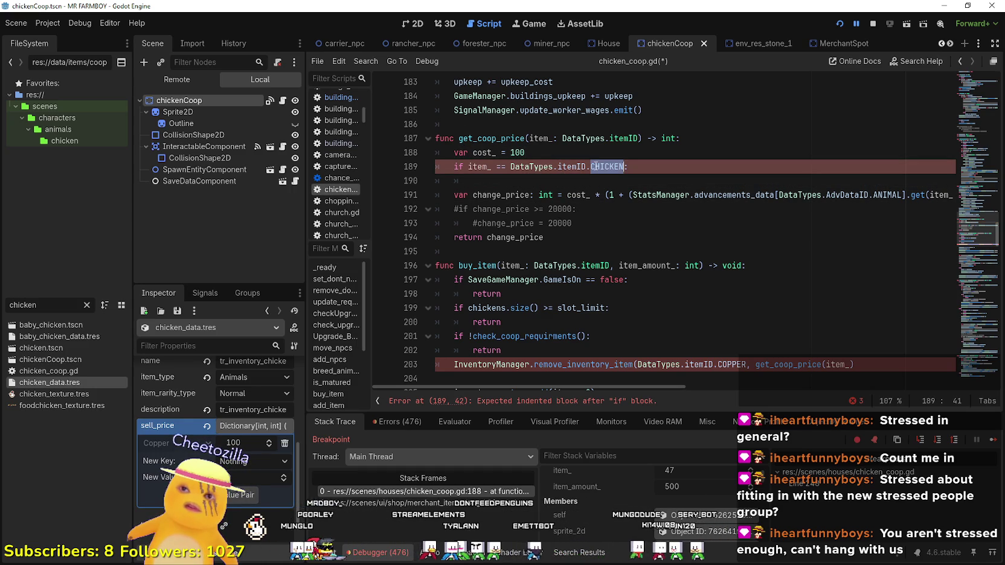
{"action": "type", "text": "DU"}
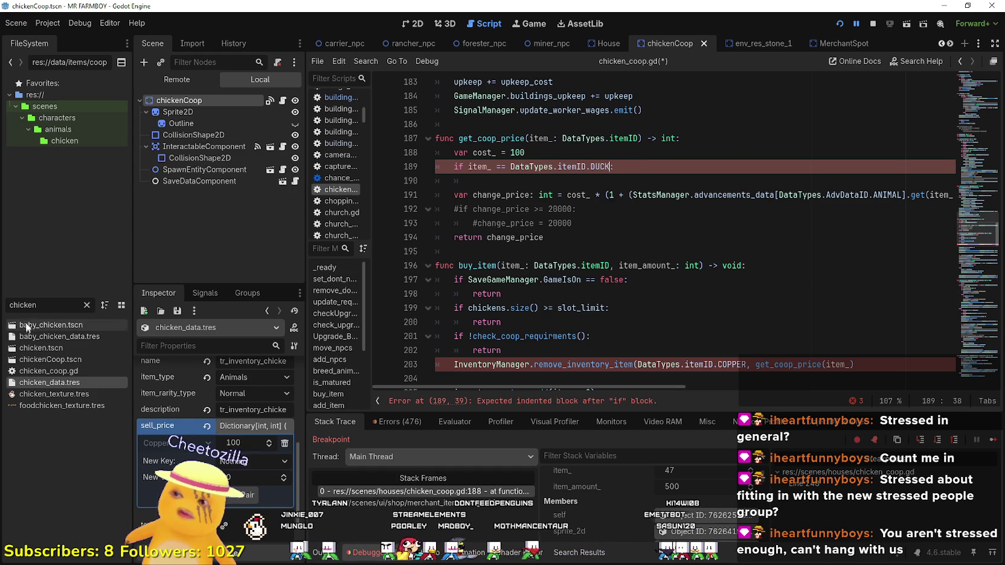
{"action": "double_click", "coordinate": [23, 305]}
{"action": "type", "text": "Duck"}
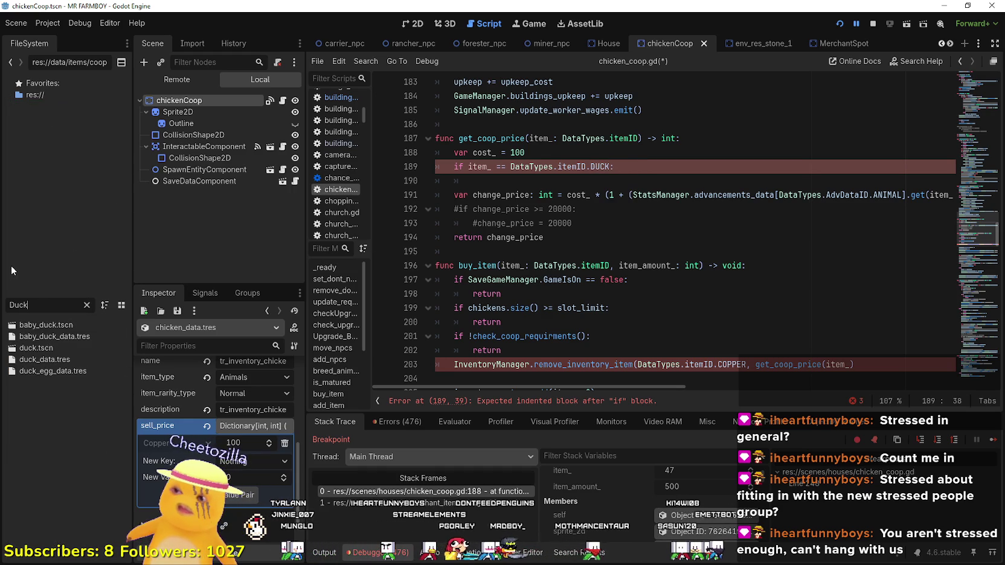
- Check duck_data.tres's copper sell price and set cost_ = 250 in the DUCK branch
{"action": "left_click", "coordinate": [69, 359]}
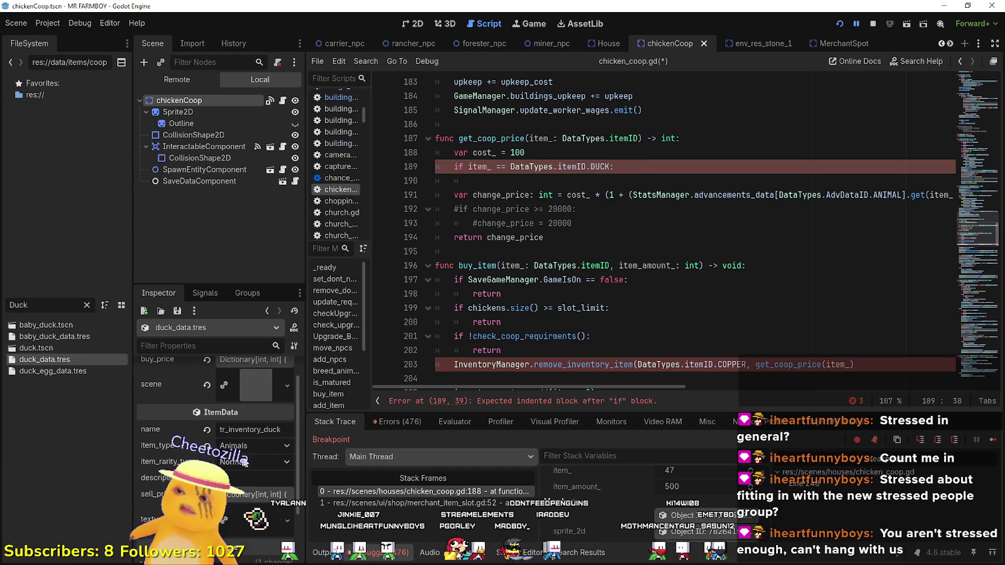
{"action": "left_click", "coordinate": [256, 498]}
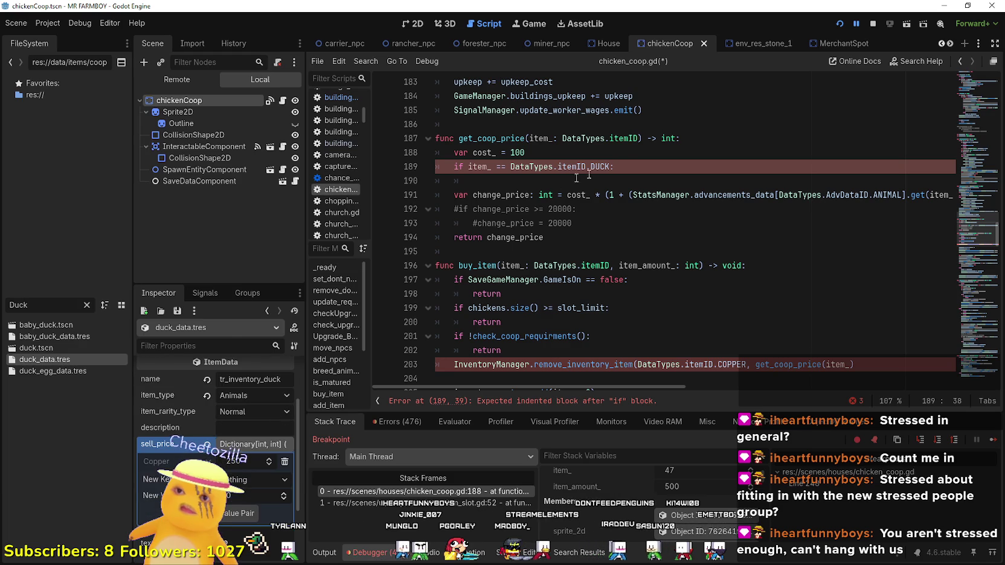
{"action": "left_click", "coordinate": [619, 176]}
{"action": "double_click", "coordinate": [475, 152]}
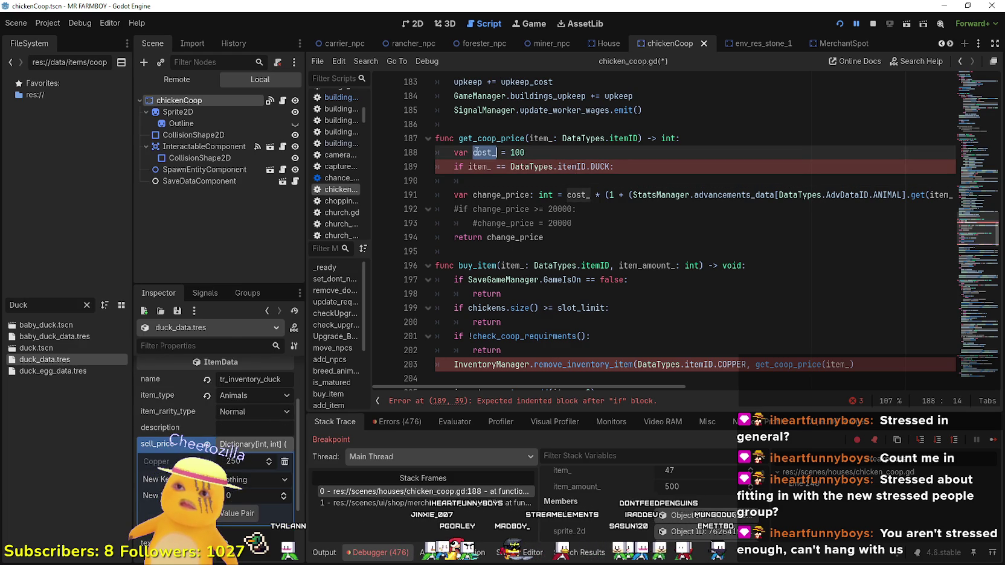
{"action": "key", "text": "ctrl+c"}
{"action": "left_click", "coordinate": [497, 181]}
{"action": "key", "text": "ctrl+v"}
{"action": "type", "text": "= 250"}
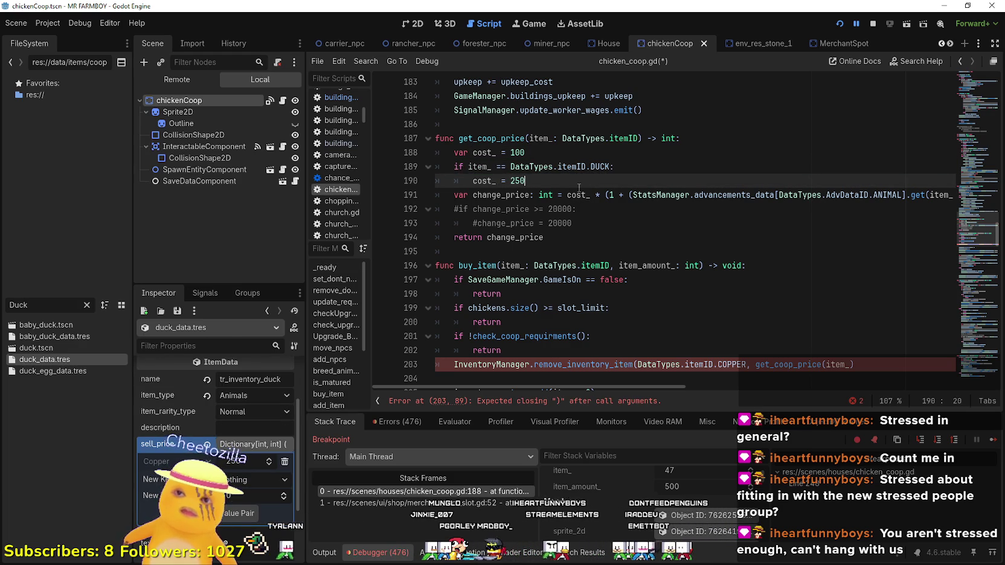
{"action": "key", "text": "Return"}
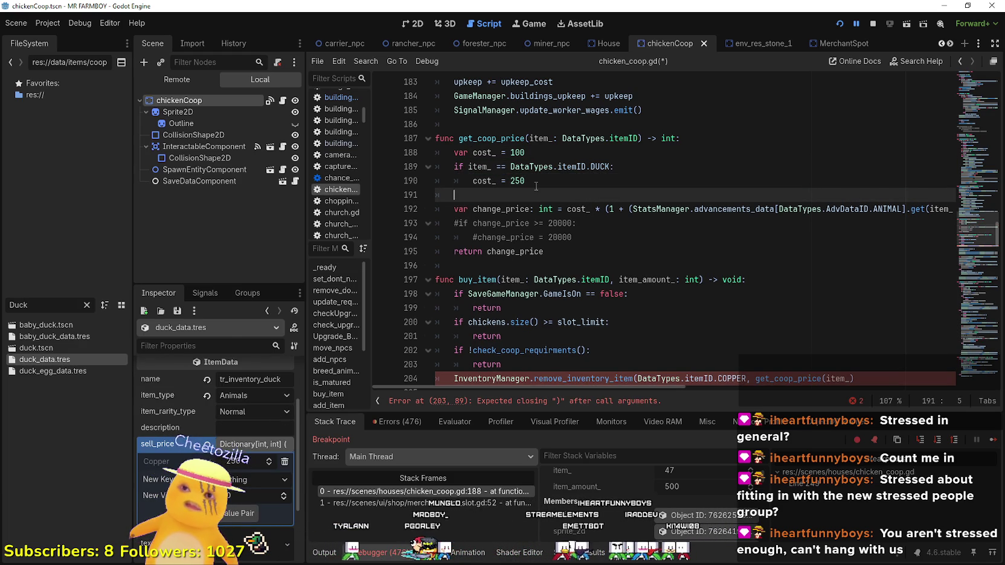
- Duplicate the DUCK branch as an elif for GOOSE
{"action": "left_click_drag", "start_coordinate": [534, 181], "coordinate": [380, 173]}
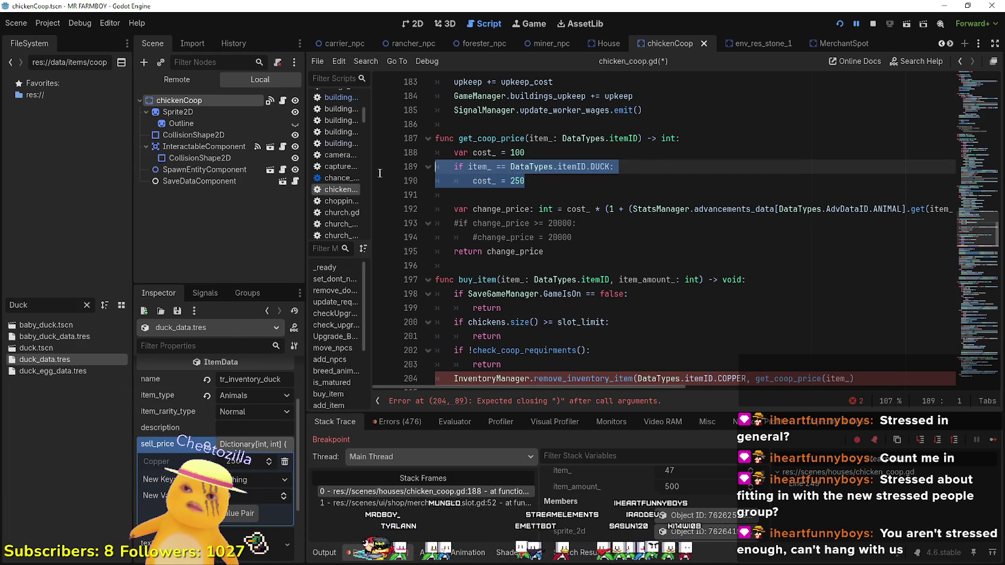
{"action": "key", "text": "ctrl+c"}
{"action": "left_click", "coordinate": [466, 194]}
{"action": "key", "text": "ctrl+v"}
{"action": "left_click", "coordinate": [461, 194]}
{"action": "type", "text": "e"}
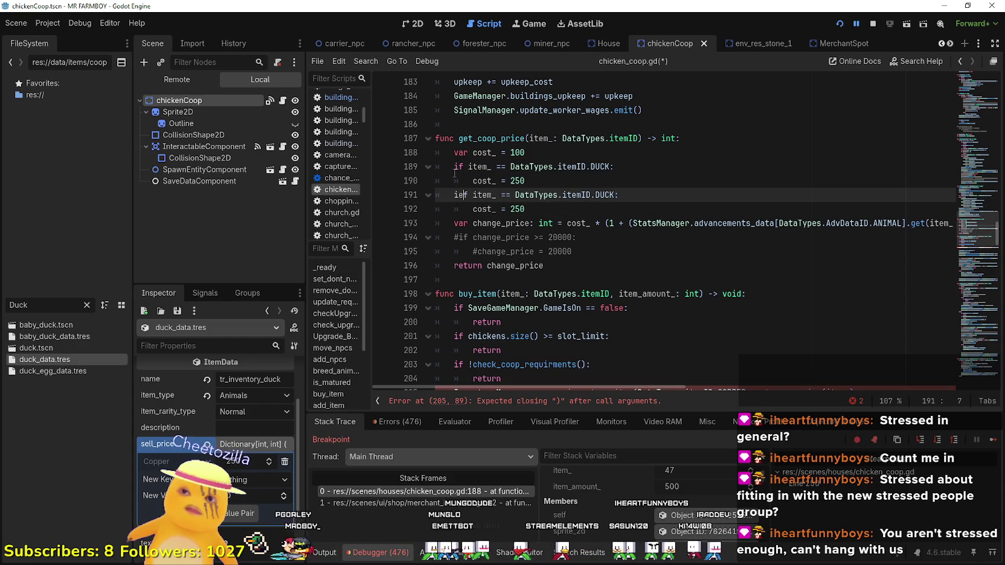
{"action": "key", "text": "BackSpace"}
{"action": "key", "text": "BackSpace"}
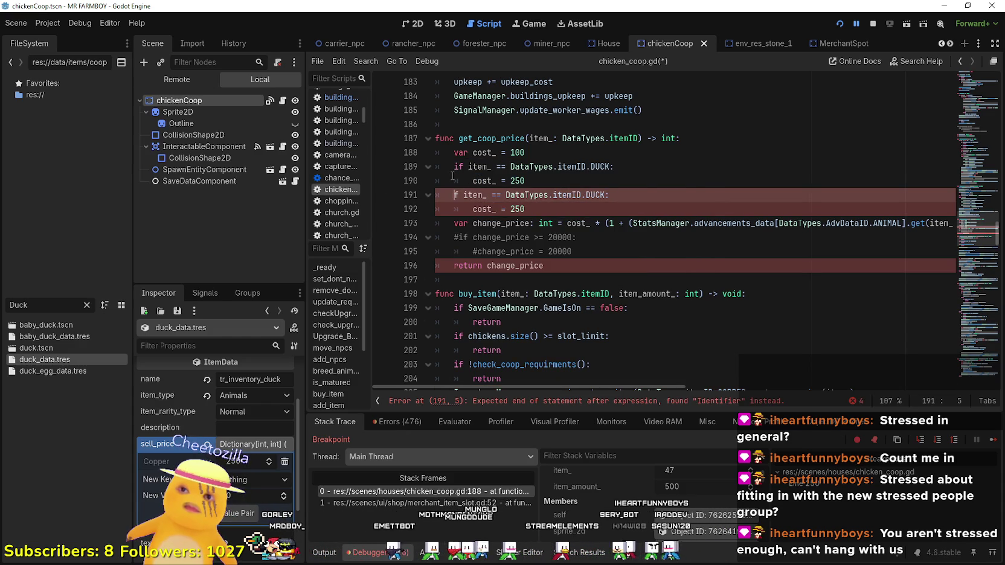
{"action": "type", "text": "eli"}
{"action": "key", "text": "Return"}
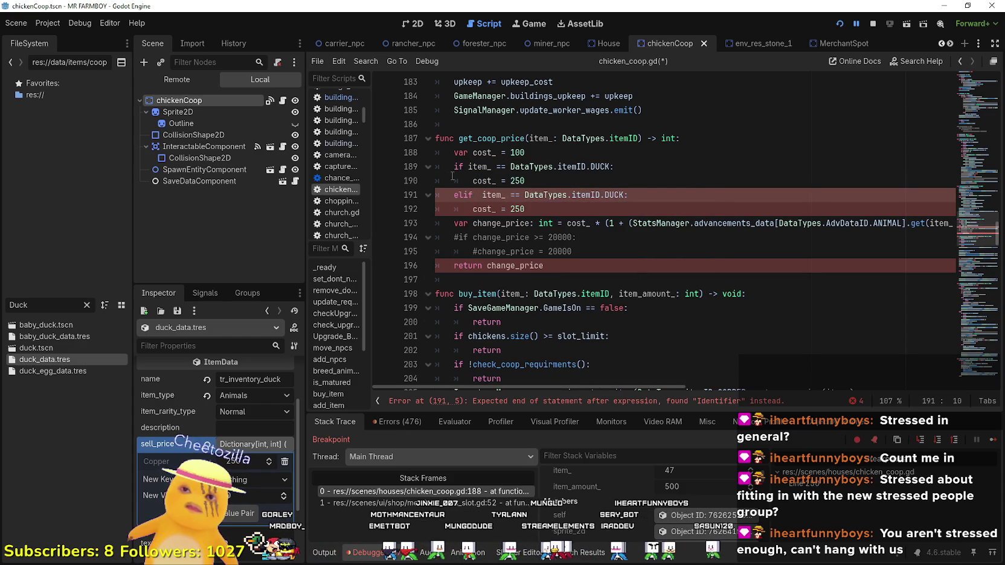
{"action": "key", "text": "BackSpace"}
{"action": "double_click", "coordinate": [610, 194]}
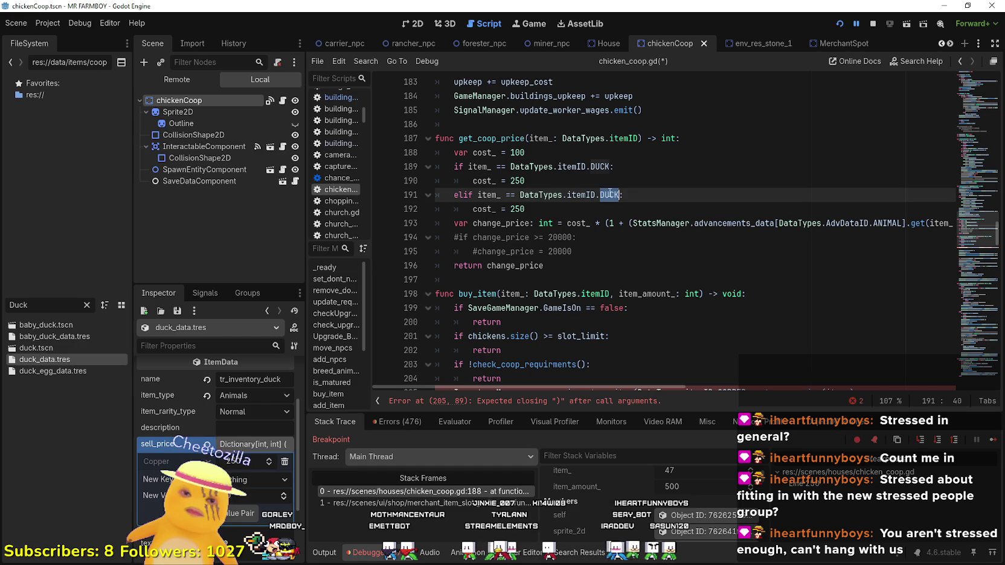
{"action": "type", "text": "GOO"}
{"action": "key", "text": "Return"}
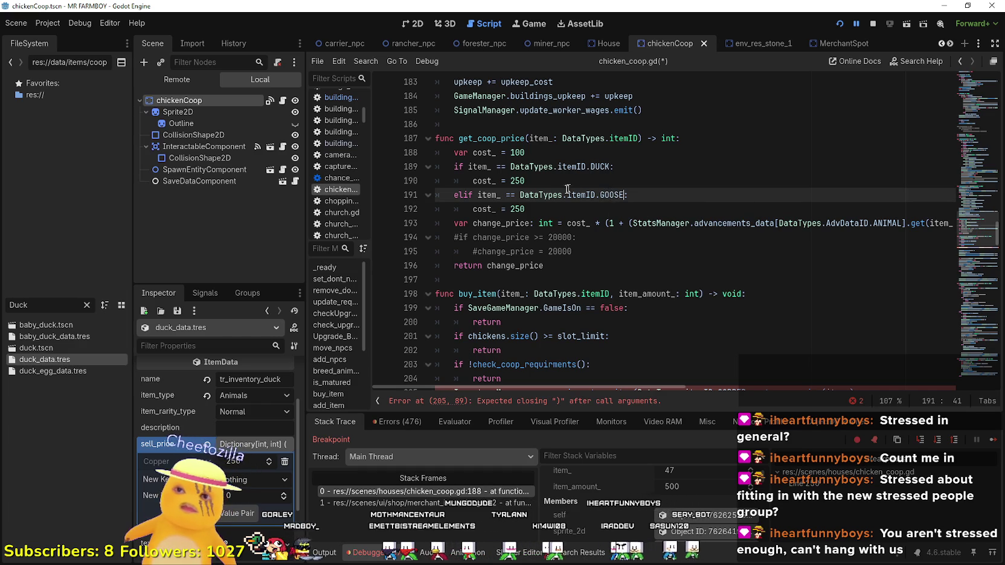
{"action": "double_click", "coordinate": [18, 304]}
- Check goose_data.tres's sell_price, set the GOOSE cost_ to 500 and save
{"action": "type", "text": "go"}
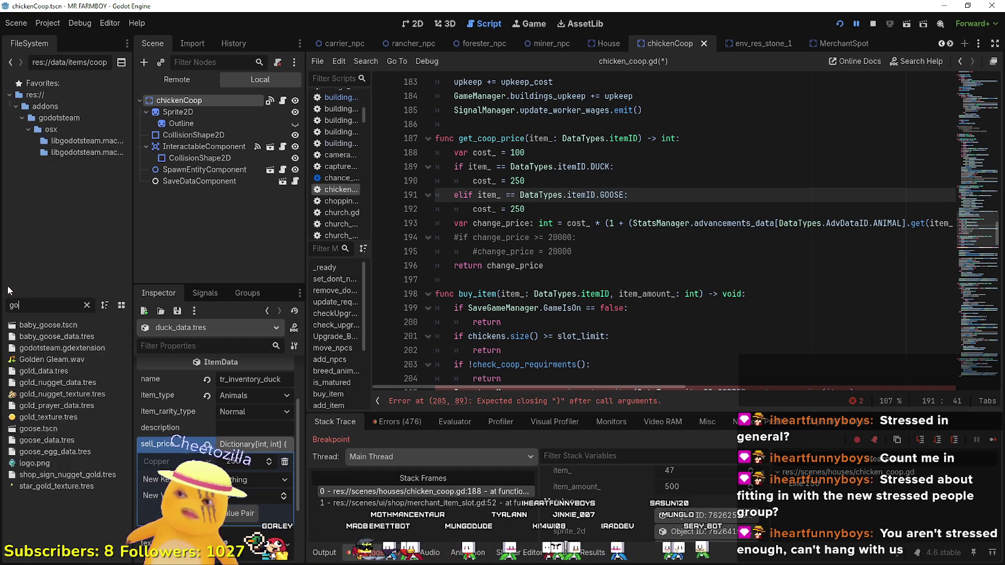
{"action": "type", "text": "ose"}
{"action": "left_click", "coordinate": [78, 359]}
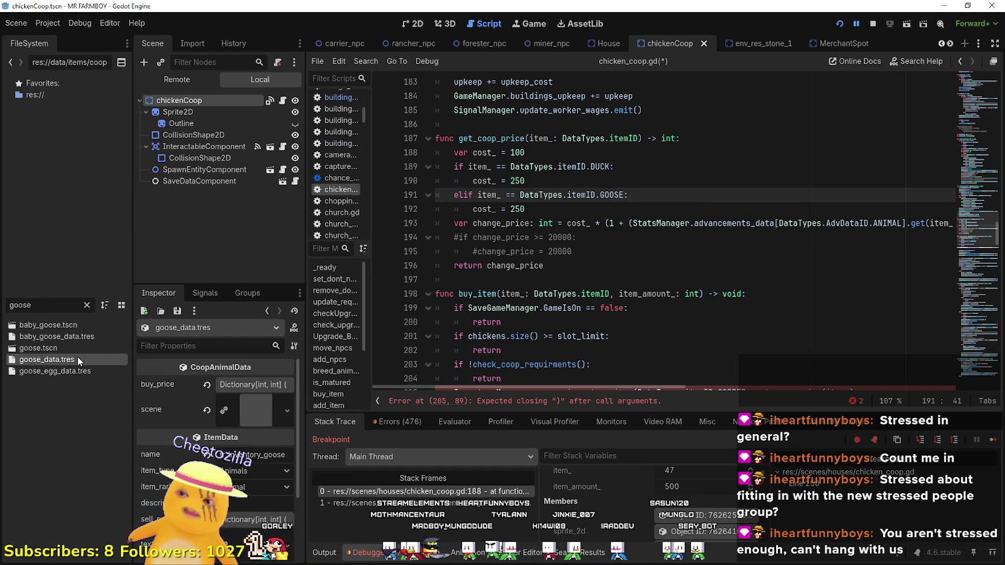
{"action": "scroll", "coordinate": [263, 471], "scroll_direction": "down", "scroll_amount": 3}
{"action": "left_click", "coordinate": [253, 426]}
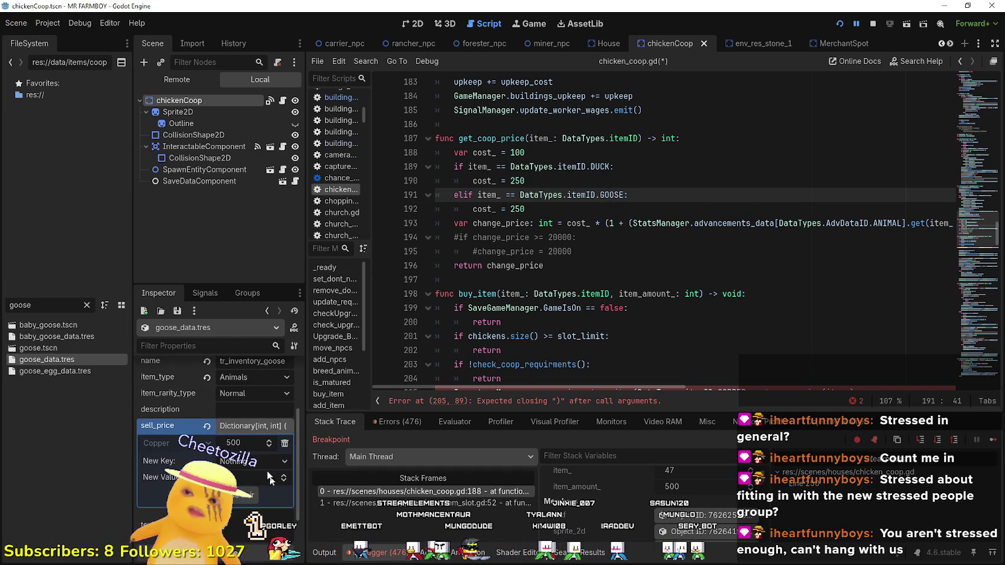
{"action": "double_click", "coordinate": [648, 203]}
{"action": "type", "text": "500"}
{"action": "key", "text": "ctrl+s"}
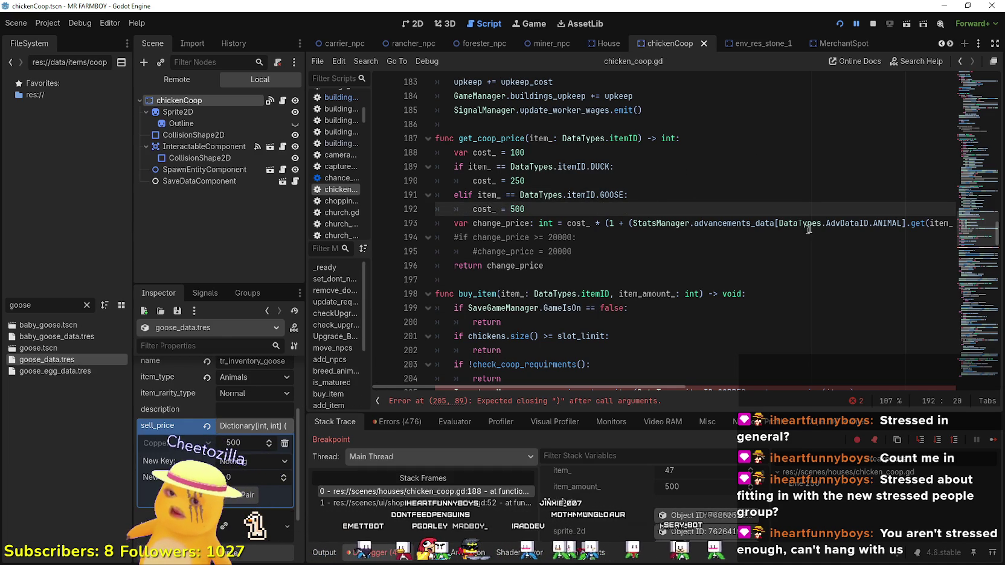
- Delete the commented price-cap lines and save the script
{"action": "left_click", "coordinate": [544, 184]}
{"action": "key", "text": "Up"}
{"action": "key", "text": "Up"}
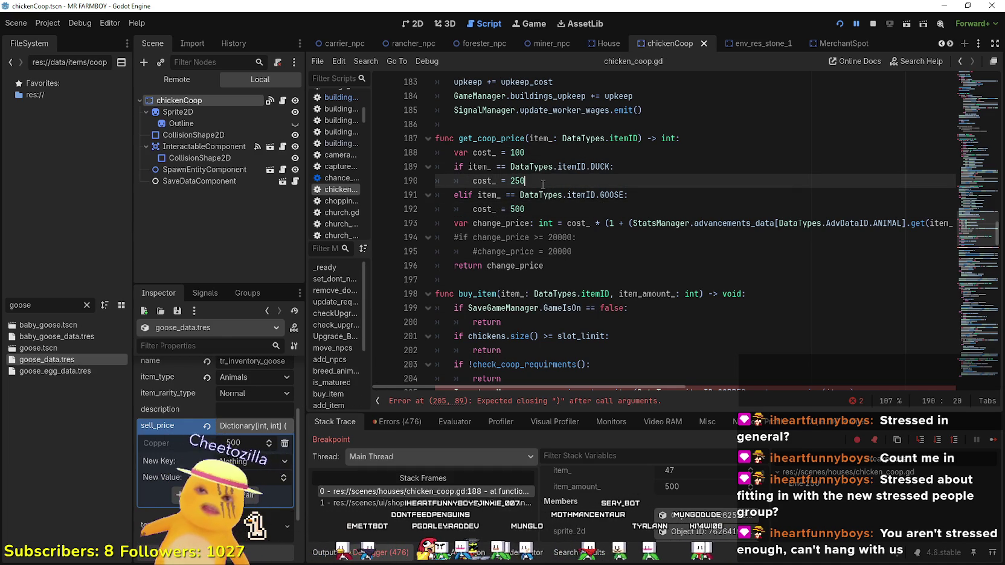
{"action": "left_click", "coordinate": [544, 183]}
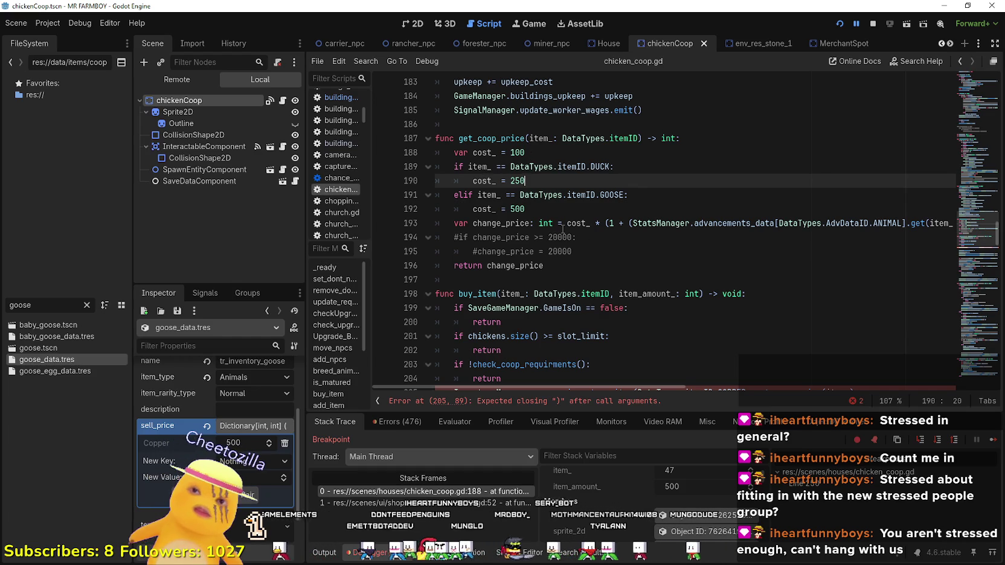
{"action": "mouse_move", "coordinate": [603, 387]}
{"action": "left_mouse_down"}
{"action": "mouse_move", "coordinate": [716, 384]}
{"action": "mouse_move", "coordinate": [693, 352]}
{"action": "mouse_move", "coordinate": [502, 341]}
{"action": "mouse_move", "coordinate": [531, 244]}
{"action": "mouse_move", "coordinate": [572, 251]}
{"action": "mouse_move", "coordinate": [405, 236]}
{"action": "left_mouse_up"}
{"action": "key", "text": "BackSpace"}
{"action": "key", "text": "BackSpace"}
{"action": "left_click", "coordinate": [670, 266]}
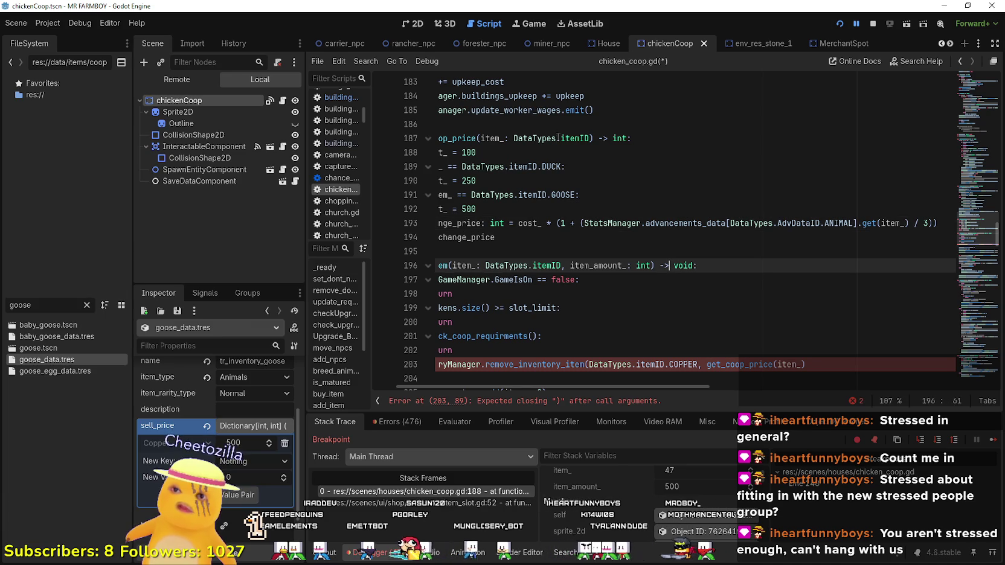
{"action": "left_click", "coordinate": [583, 180]}
{"action": "key", "text": "ctrl+s"}
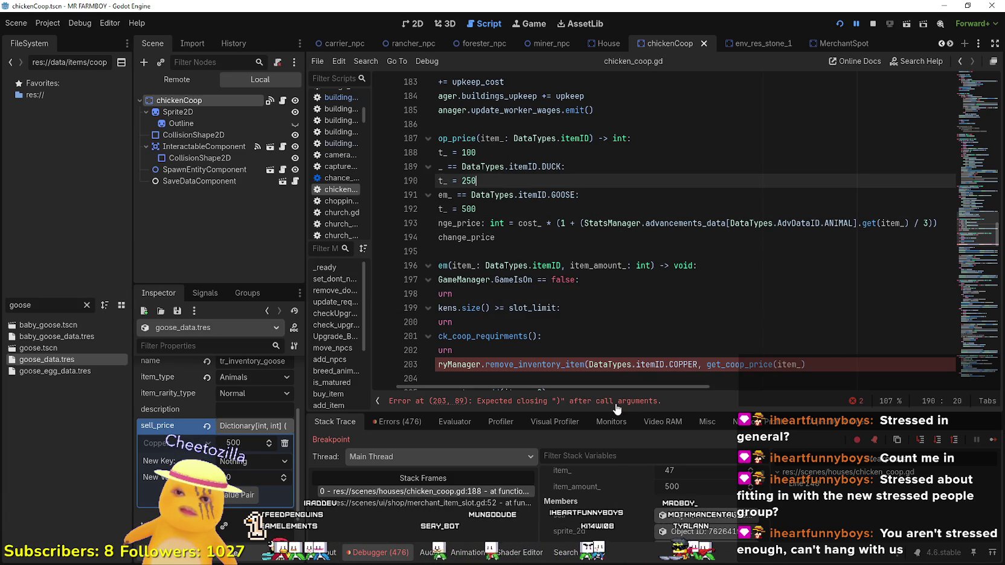
- Add the missing closing parenthesis to the remove_inventory_item call on line 203 and save
{"action": "left_click", "coordinate": [886, 358]}
{"action": "left_click", "coordinate": [784, 368]}
{"action": "type", "text": ")"}
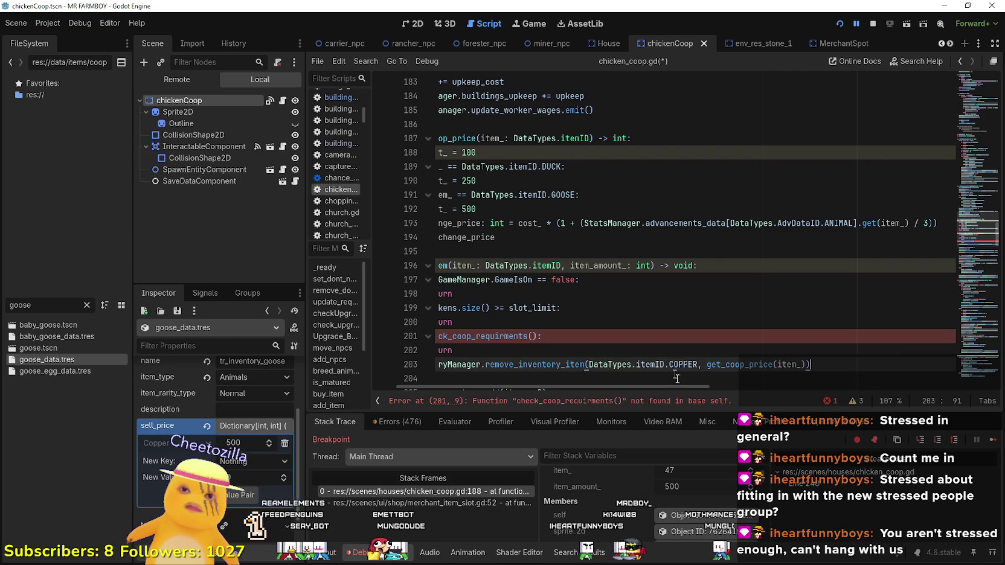
{"action": "left_click_drag", "start_coordinate": [684, 387], "coordinate": [661, 387]}
{"action": "key", "text": "ctrl+s"}
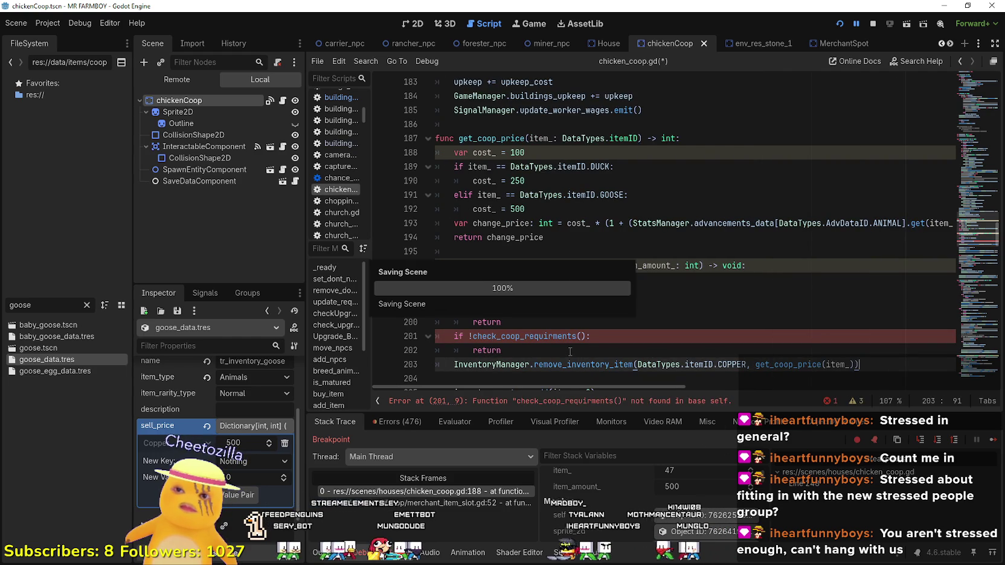
- Open house.gd in the House scene at the check_hire_requirments definition via Lookup Symbol
{"action": "double_click", "coordinate": [539, 337]}
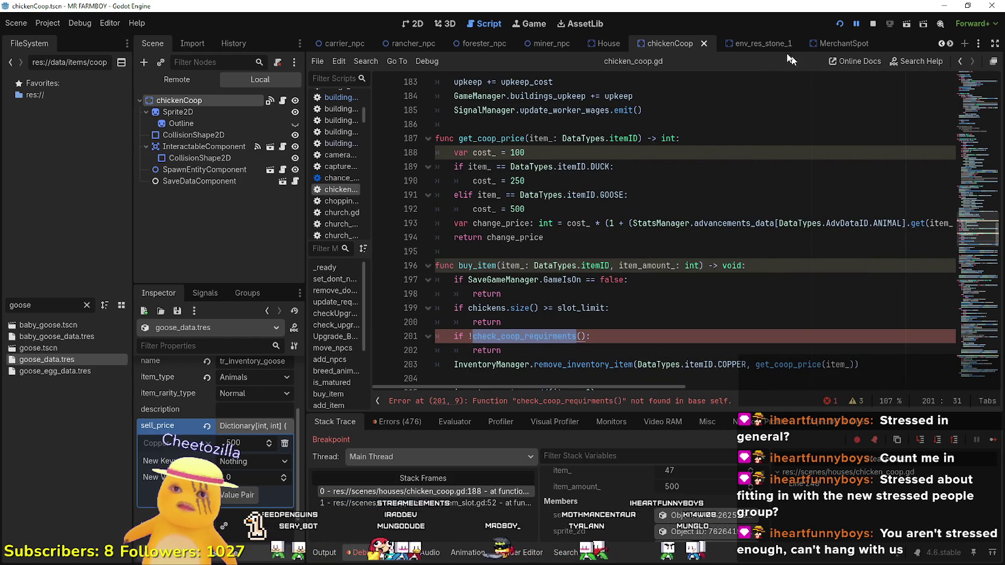
{"action": "left_click", "coordinate": [595, 46]}
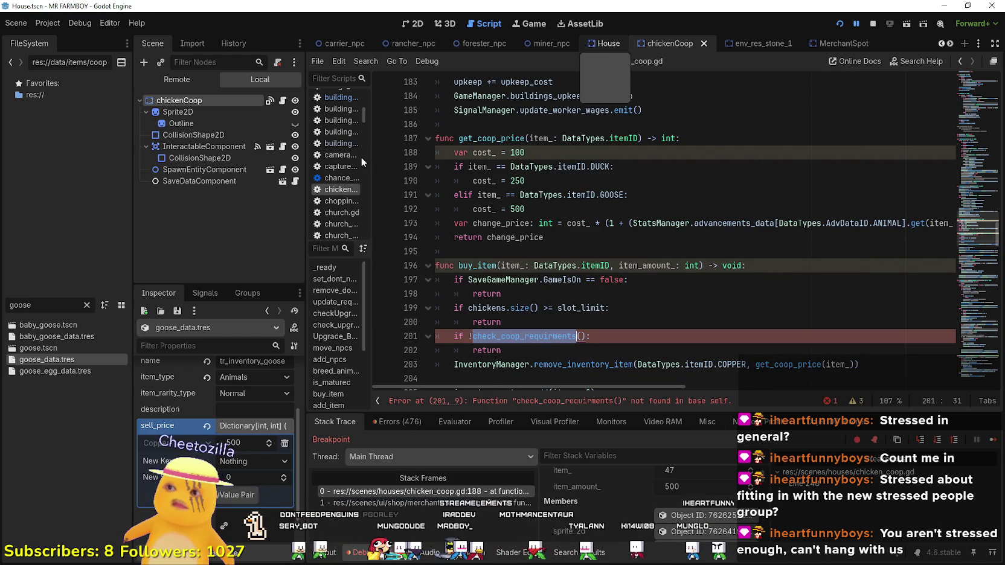
{"action": "scroll", "coordinate": [554, 345], "scroll_direction": "down", "scroll_amount": 1}
{"action": "scroll", "coordinate": [554, 345], "scroll_direction": "down", "scroll_amount": 2}
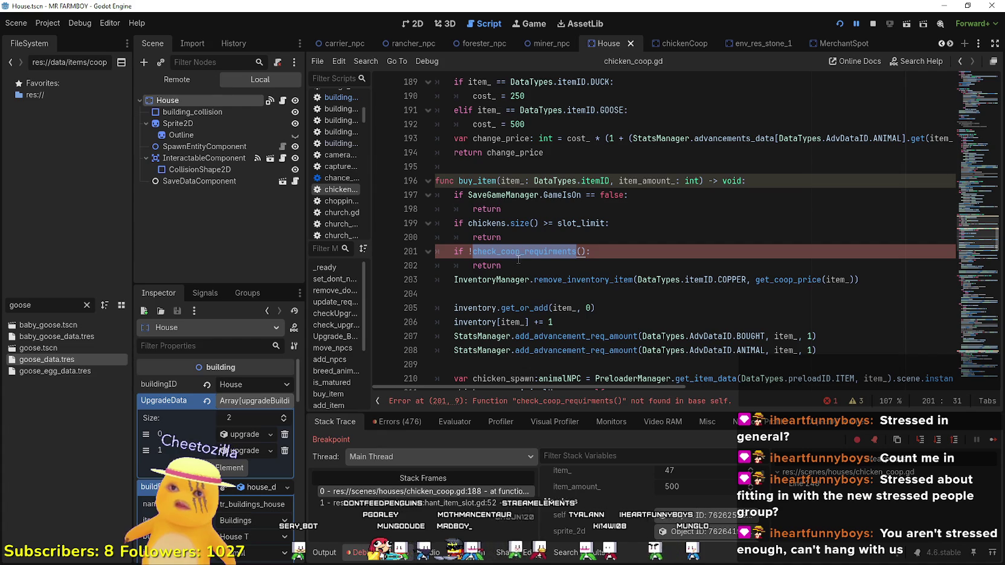
{"action": "left_click", "coordinate": [286, 101]}
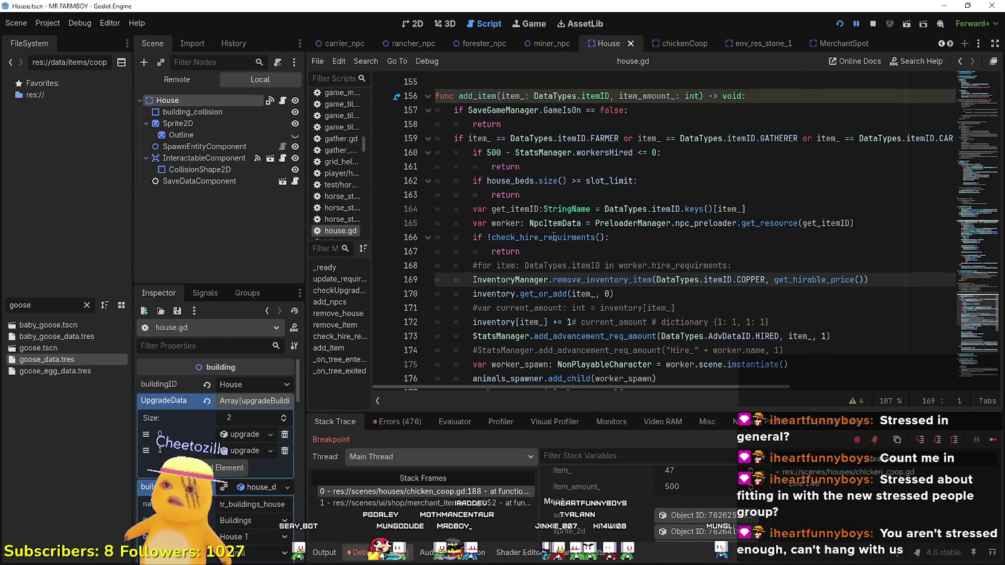
{"action": "right_click", "coordinate": [553, 237]}
{"action": "left_click", "coordinate": [601, 417]}
- Copy the whole check_hire_requirments function, lines 141–147
{"action": "mouse_move", "coordinate": [517, 308]}
{"action": "left_mouse_down"}
{"action": "mouse_move", "coordinate": [459, 302]}
{"action": "mouse_move", "coordinate": [436, 225]}
{"action": "left_mouse_up"}
{"action": "right_click", "coordinate": [444, 243]}
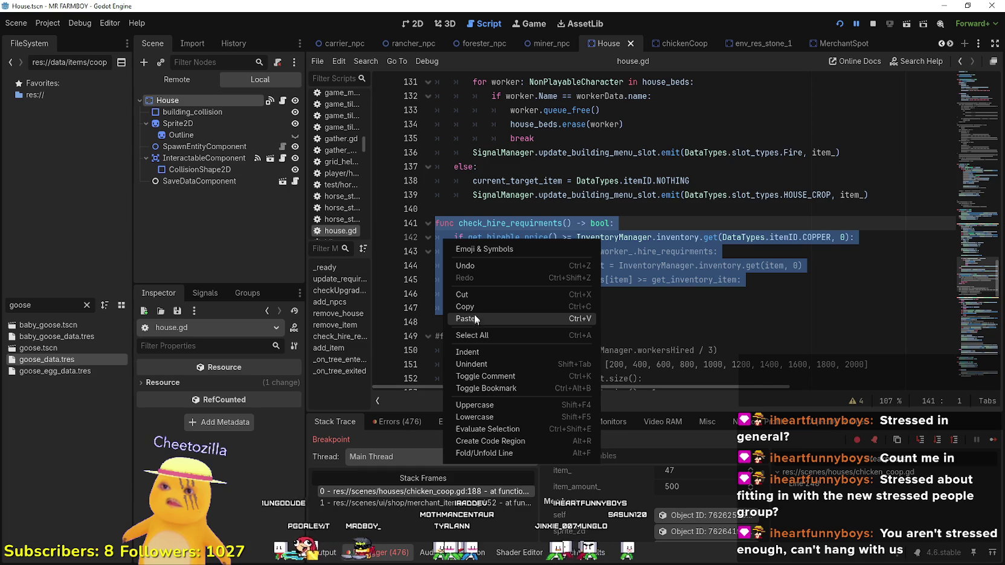
{"action": "key", "text": "Escape"}
{"action": "left_click", "coordinate": [682, 43]}
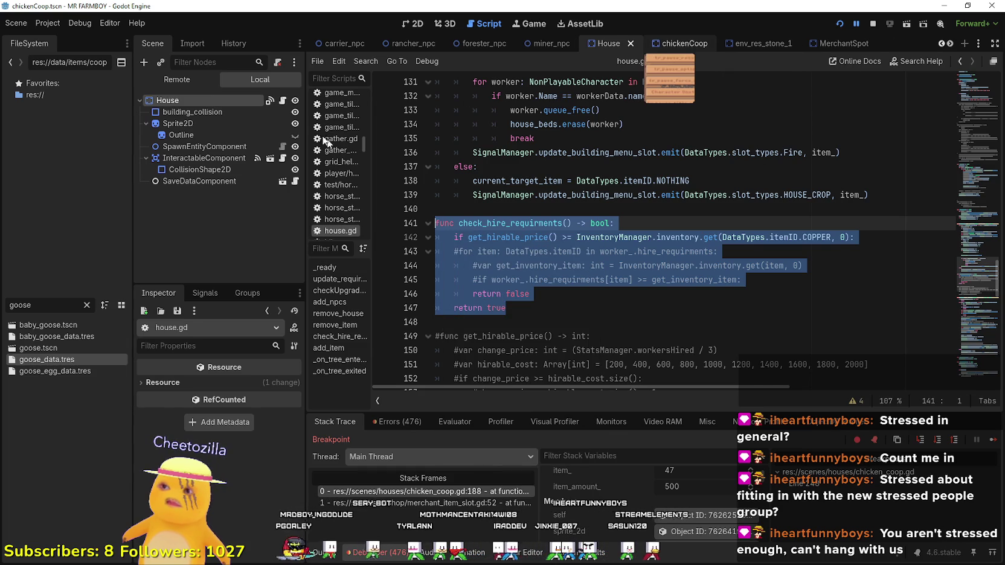
- Paste the copied function into chicken_coop.gd after get_coop_price and delete its commented-out loop lines
{"action": "left_click", "coordinate": [282, 100]}
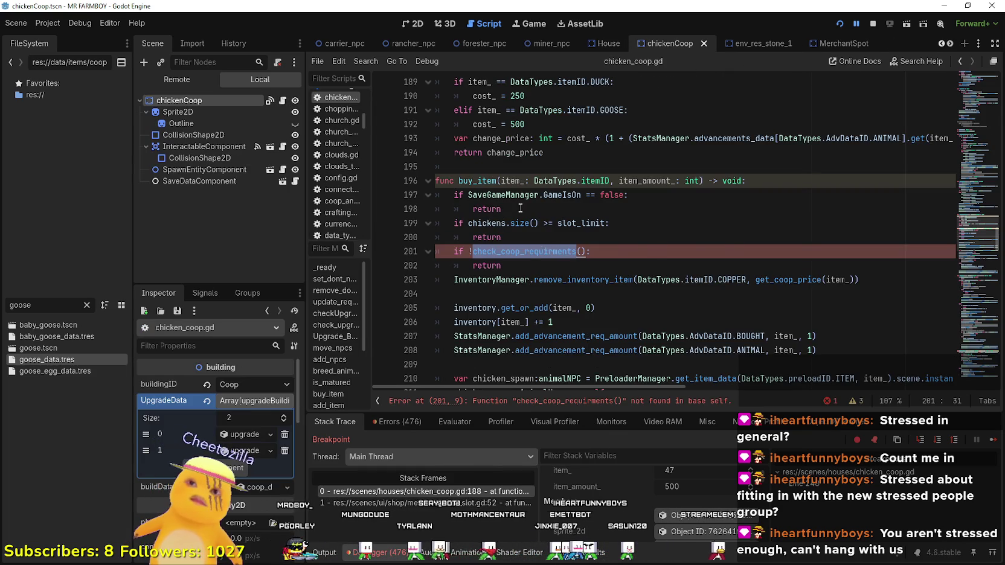
{"action": "scroll", "coordinate": [473, 214], "scroll_direction": "up", "scroll_amount": 3}
{"action": "left_click", "coordinate": [474, 292]}
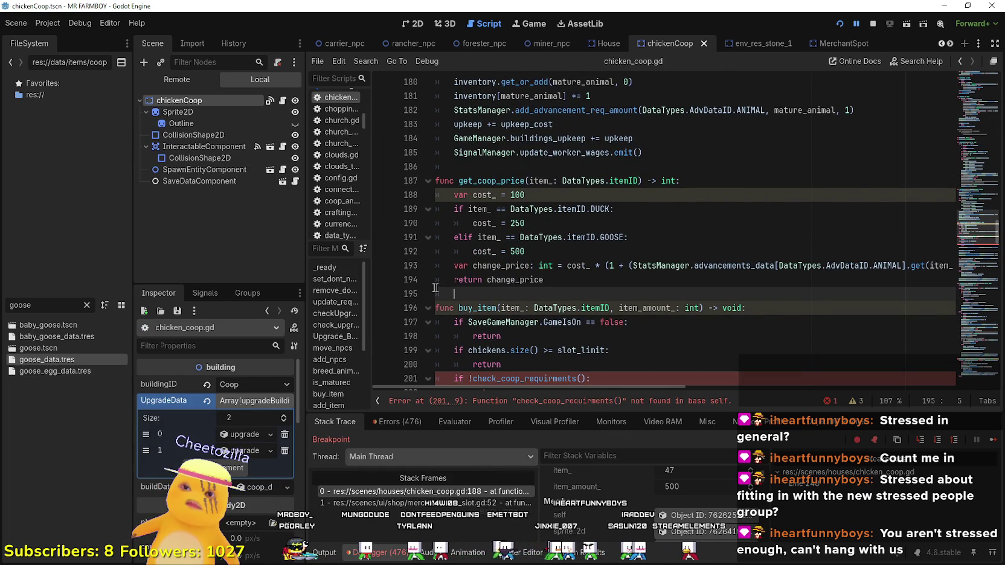
{"action": "type", "text": "func check_hire_requirments() -> bool: \tif get_hirable_price() >= InventoryManager.inventory.get(DataTypes.itemID.COPPER, 0): \t#for item: DataTypes.itemID in worker_.hire_requirements: \t\t#var get_inventory_item: int = InventoryManager.inventory.get(item, 0) \t\t#if worker_.hire_requirments[item] >= get_inventory_item: \t\t\treturn false \treturn true"}
{"action": "left_click", "coordinate": [519, 360]}
{"action": "left_click_drag", "start_coordinate": [783, 347], "coordinate": [447, 325]}
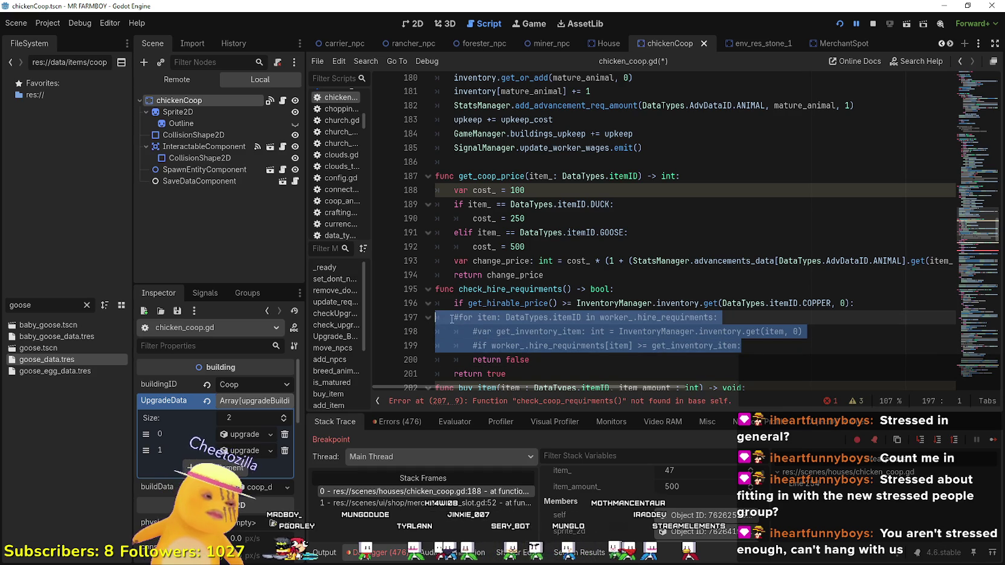
{"action": "key", "text": "BackSpace"}
{"action": "key", "text": "BackSpace"}
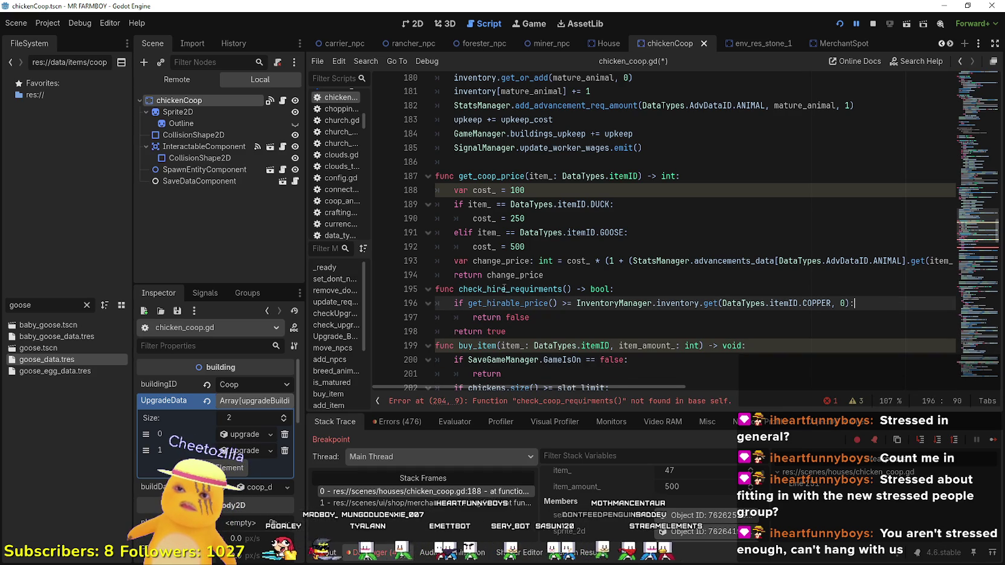
- Add a blank line after 'return change_price' and look up get_hirable_price's definition in building.gd
{"action": "scroll", "coordinate": [521, 276], "scroll_direction": "down", "scroll_amount": 2}
{"action": "double_click", "coordinate": [526, 330]}
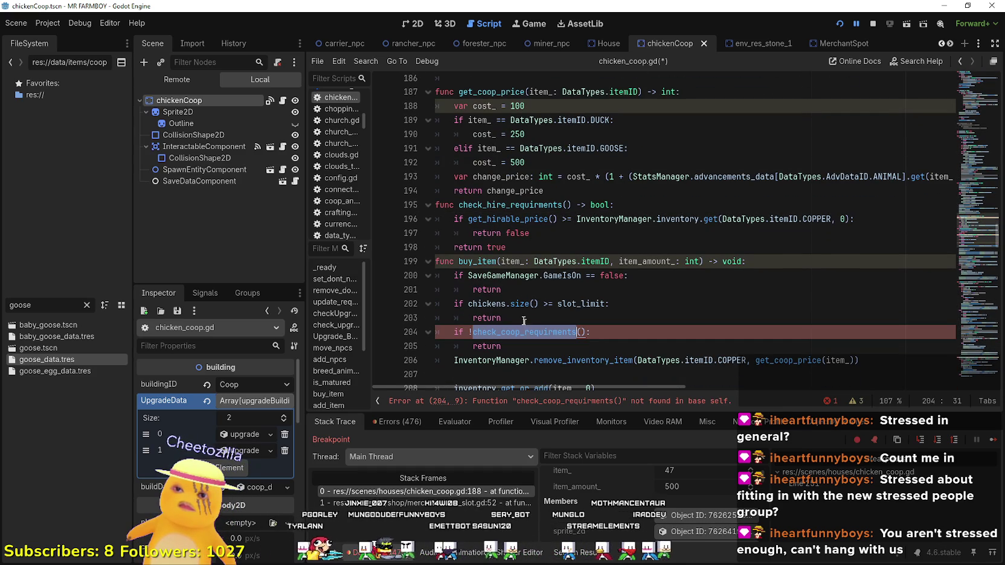
{"action": "left_click", "coordinate": [489, 220]}
{"action": "key", "text": "Up"}
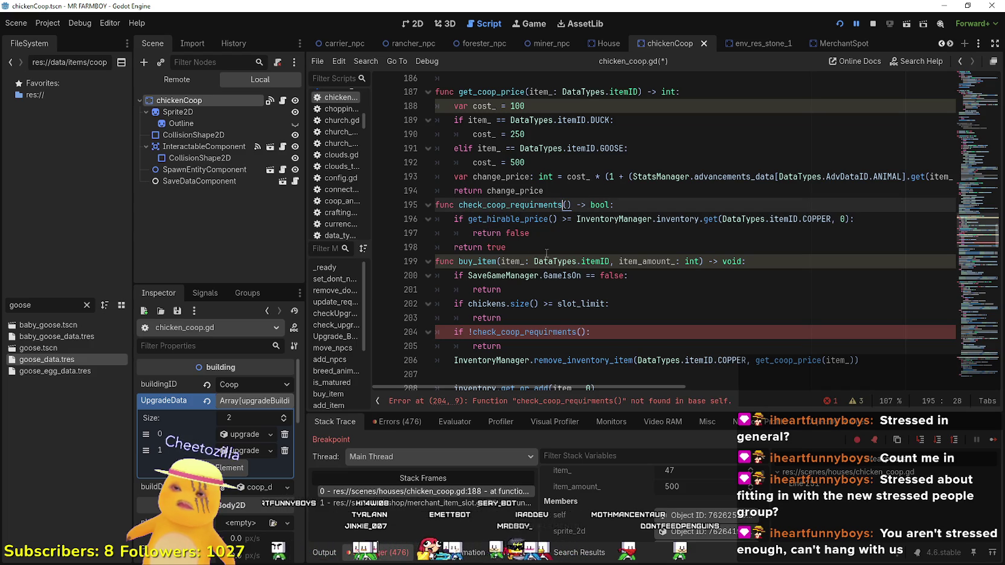
{"action": "left_click", "coordinate": [547, 247]}
{"action": "scroll", "coordinate": [547, 245], "scroll_direction": "down", "scroll_amount": 1}
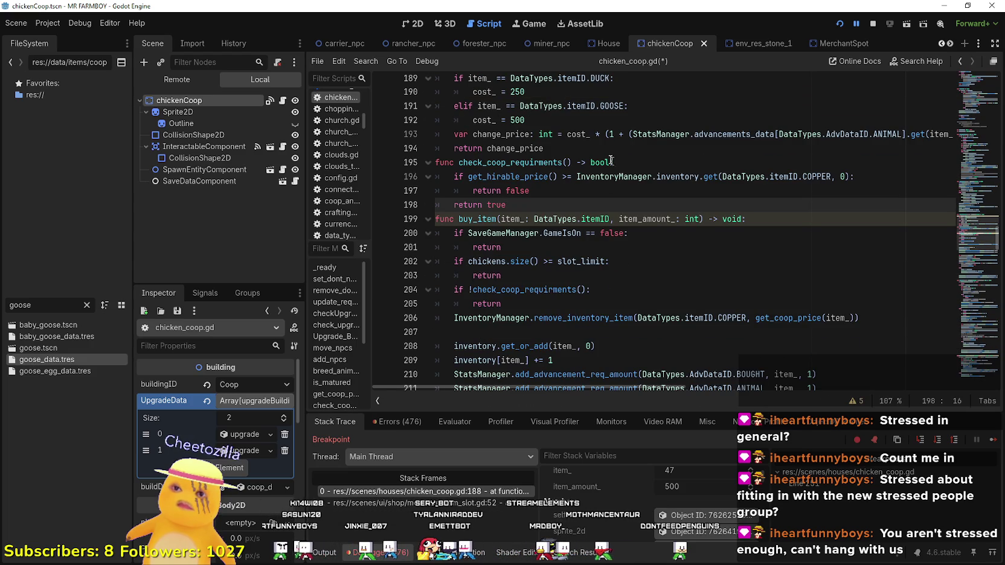
{"action": "left_click", "coordinate": [606, 151]}
{"action": "key", "text": "Return"}
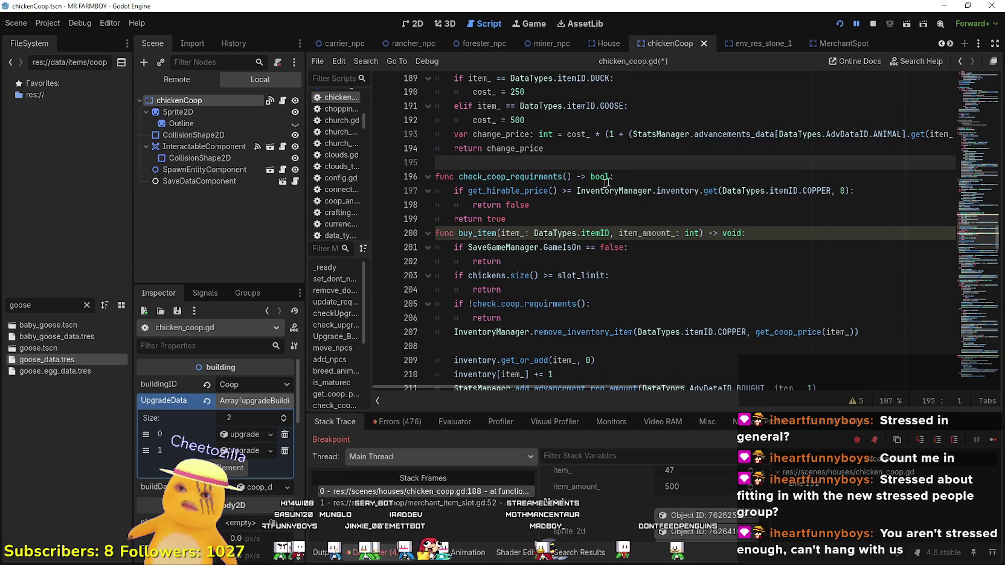
{"action": "right_click", "coordinate": [507, 194]}
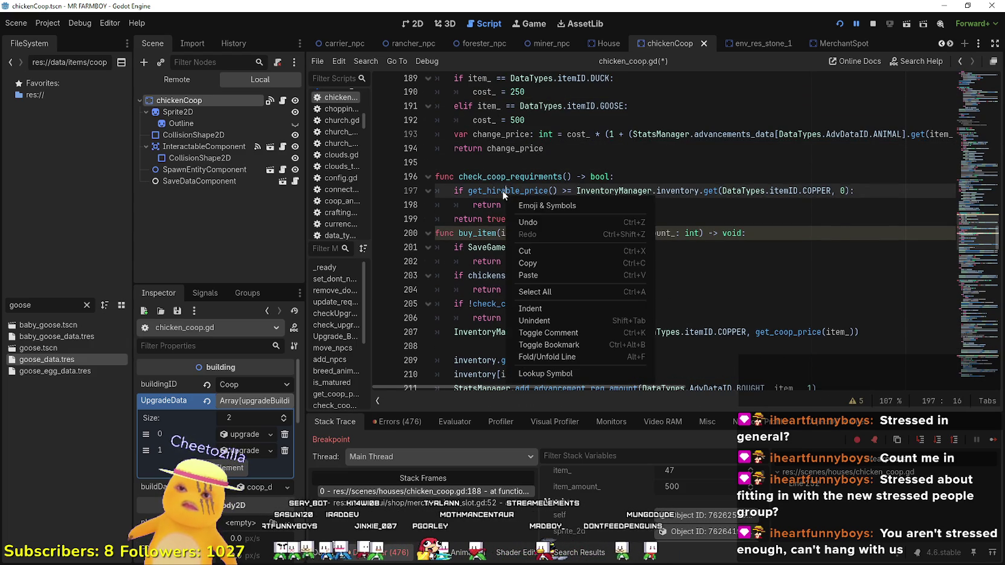
{"action": "left_click", "coordinate": [553, 373]}
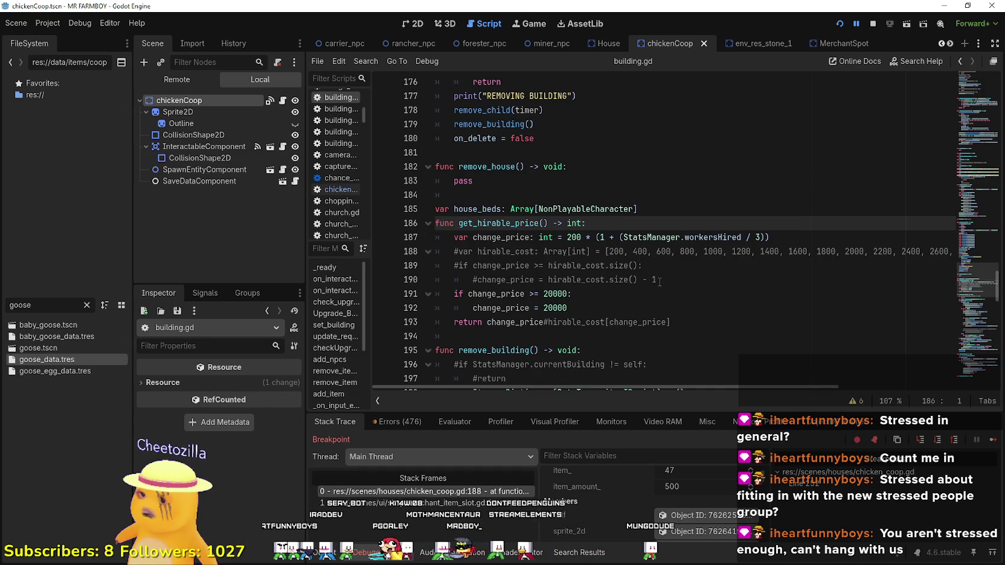
- In chicken_coop.gd, replace get_hirable_price on line 197 with get_coop_price copied from line 207
{"action": "scroll", "coordinate": [659, 279], "scroll_direction": "up", "scroll_amount": 3}
{"action": "scroll", "coordinate": [489, 145], "scroll_direction": "down", "scroll_amount": 4}
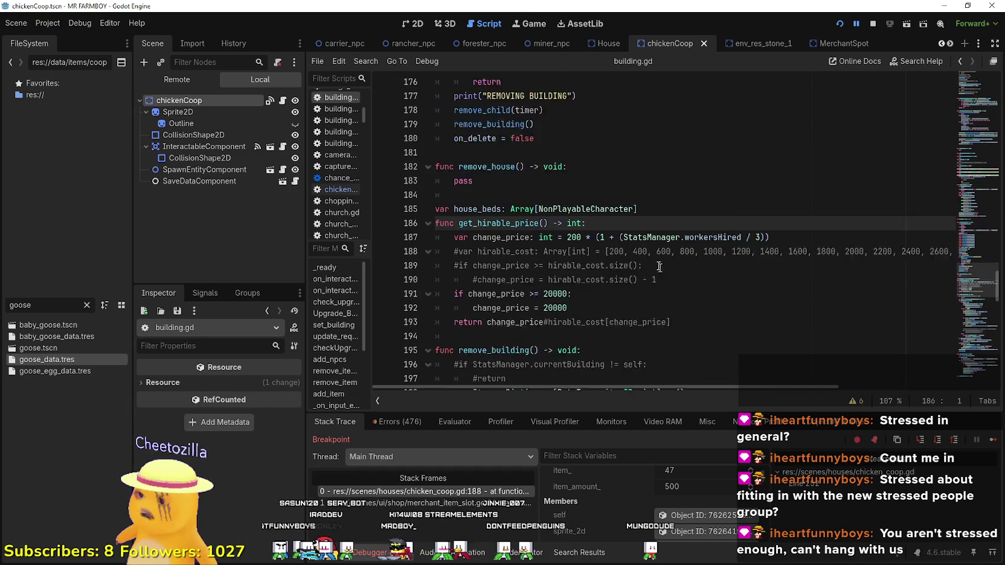
{"action": "left_click", "coordinate": [281, 101]}
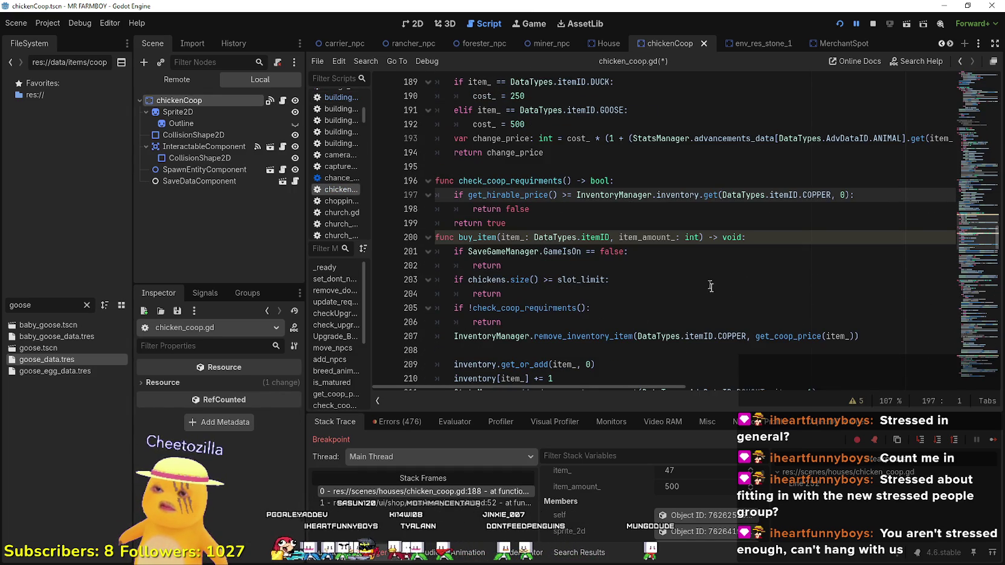
{"action": "left_click", "coordinate": [540, 211]}
{"action": "scroll", "coordinate": [560, 228], "scroll_direction": "down", "scroll_amount": 1}
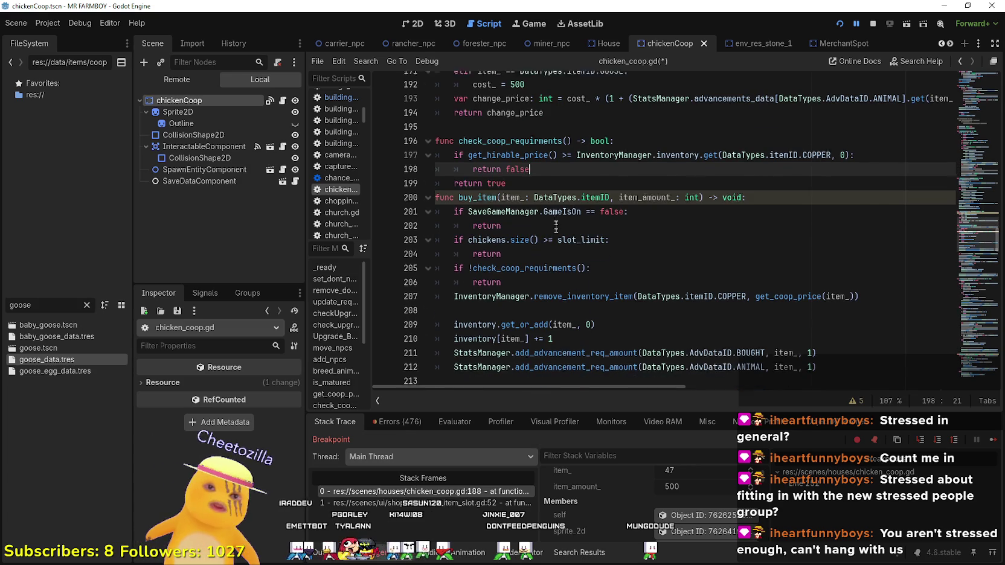
{"action": "double_click", "coordinate": [788, 294]}
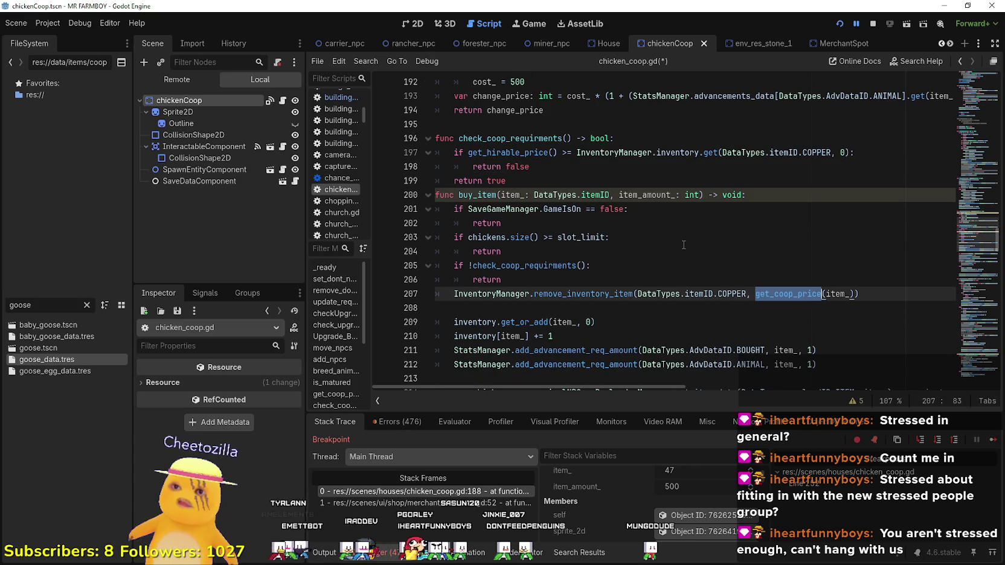
{"action": "scroll", "coordinate": [616, 232], "scroll_direction": "up", "scroll_amount": 1}
{"action": "key", "text": "ctrl+c"}
{"action": "left_click_drag", "start_coordinate": [469, 195], "coordinate": [542, 195]}
{"action": "key", "text": "ctrl+v"}
{"action": "key", "text": "Left"}
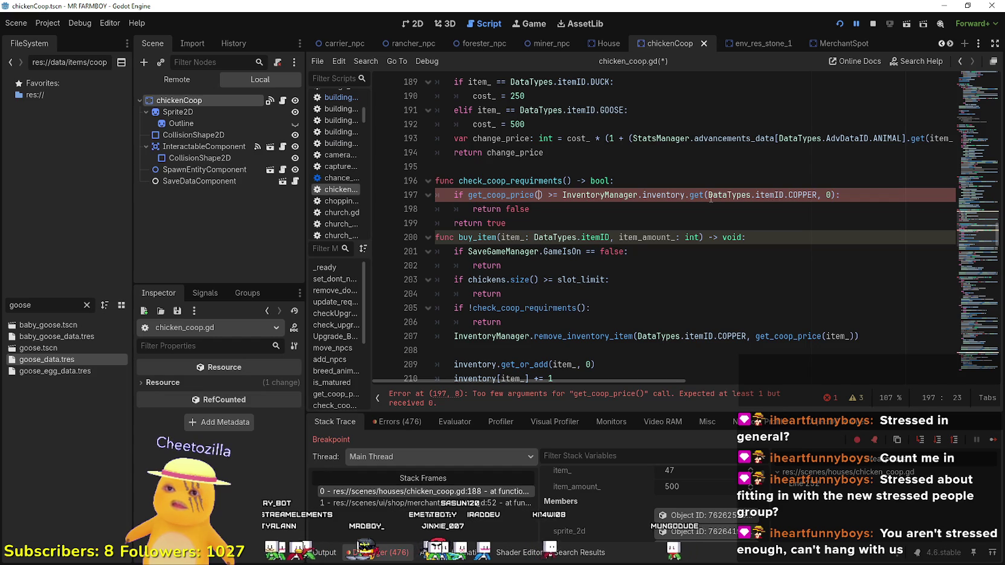
- Review the get_coop_price call on line 207 and the return on line 204
{"action": "left_click", "coordinate": [552, 217]}
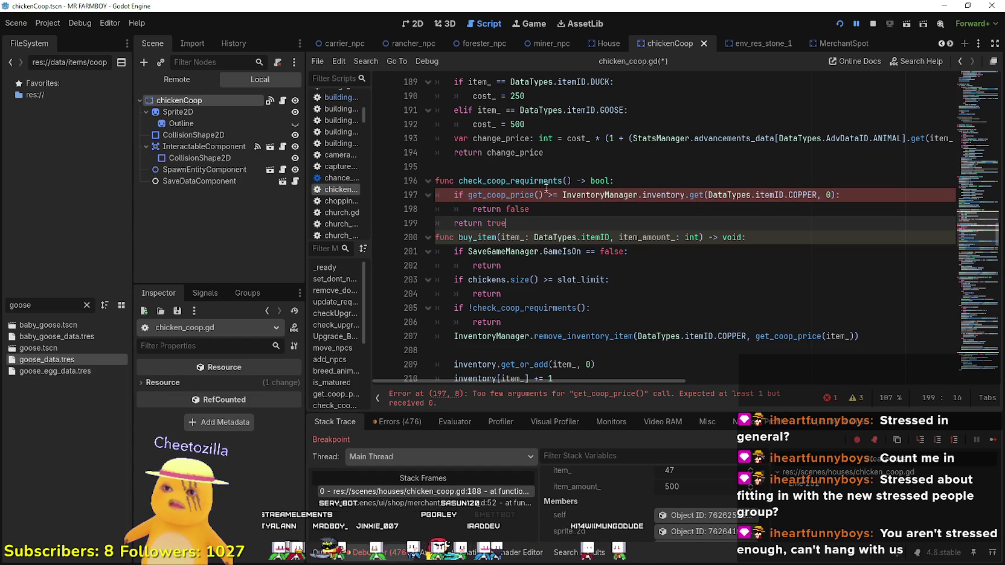
{"action": "double_click", "coordinate": [779, 338]}
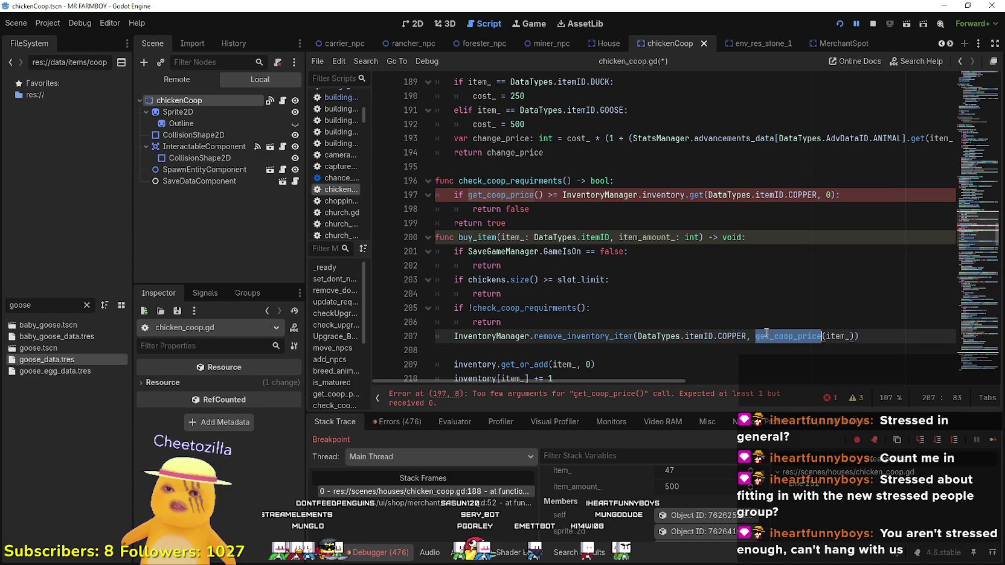
{"action": "scroll", "coordinate": [523, 316], "scroll_direction": "up", "scroll_amount": 1}
{"action": "left_click", "coordinate": [523, 336]}
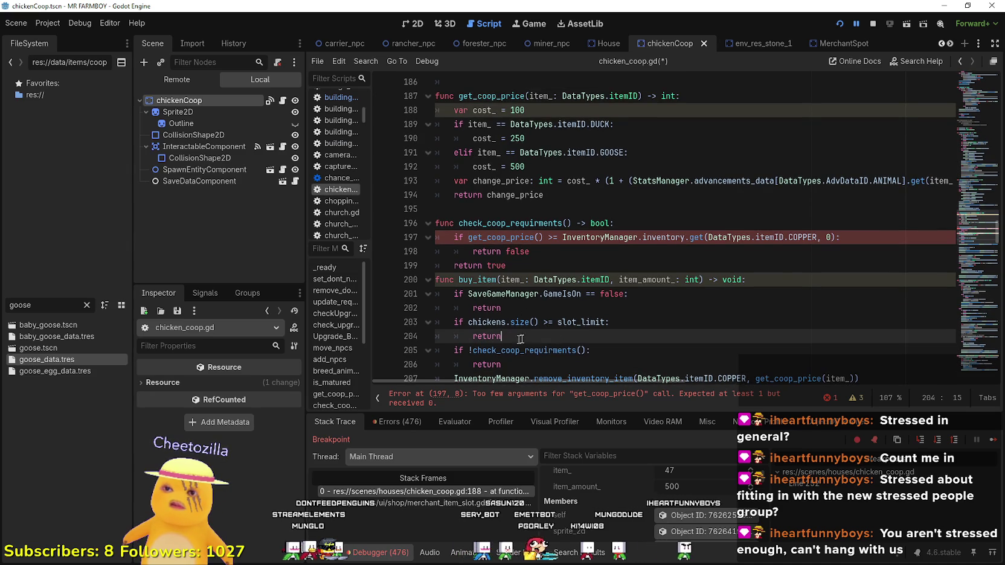
{"action": "scroll", "coordinate": [621, 300], "scroll_direction": "down", "scroll_amount": 2}
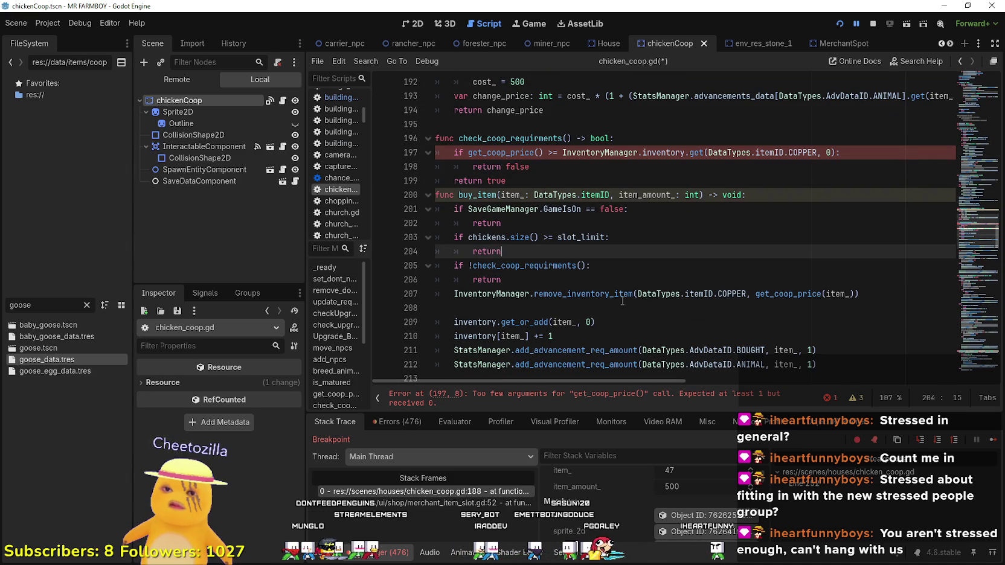
- Add a new line 'var get_animal_price = get_coop_price(item_)' after line 204
{"action": "key", "text": "Return"}
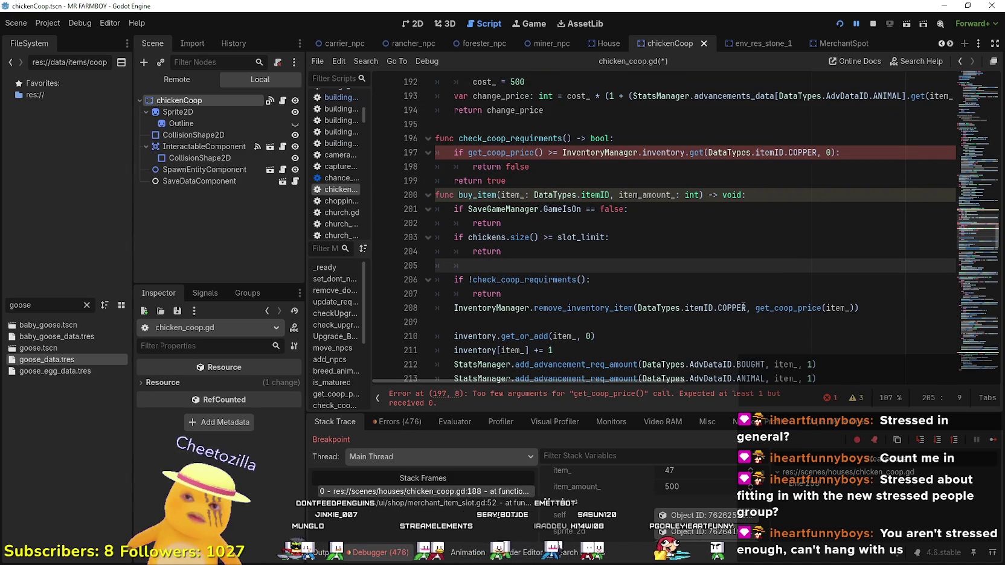
{"action": "type", "text": "var "}
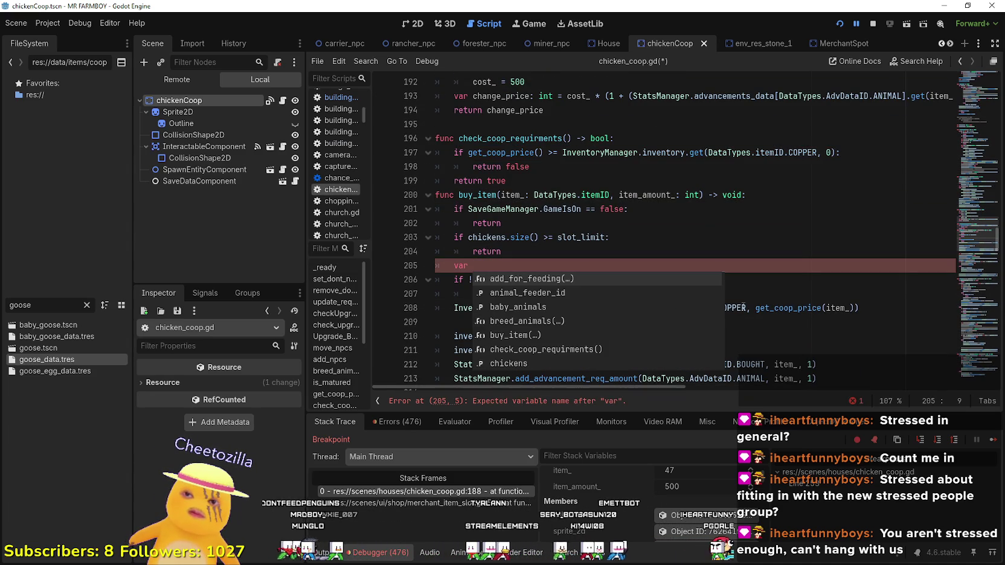
{"action": "type", "text": "get_"}
{"action": "key", "text": "Escape"}
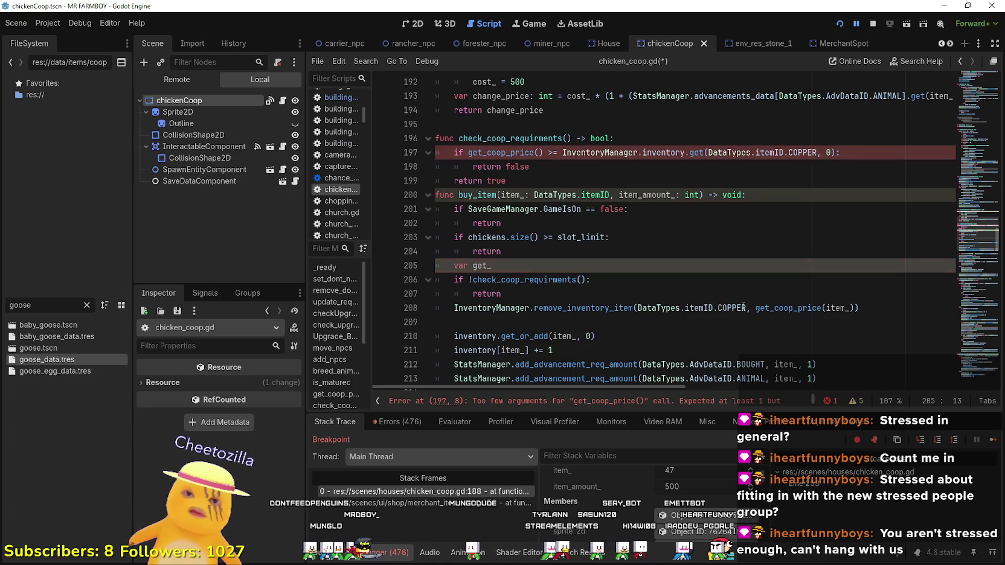
{"action": "type", "text": "animal_p[r"}
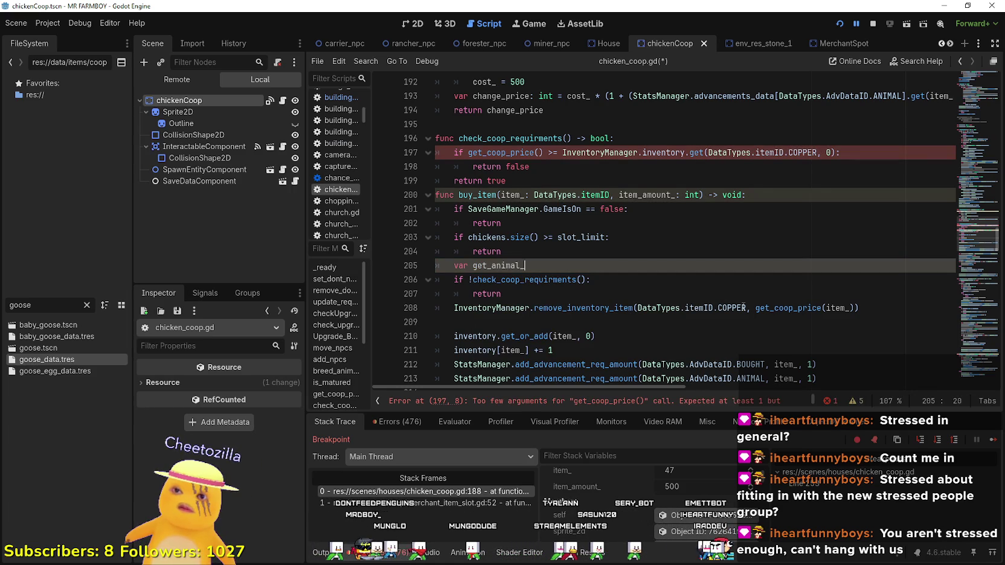
{"action": "key", "text": "BackSpace"}
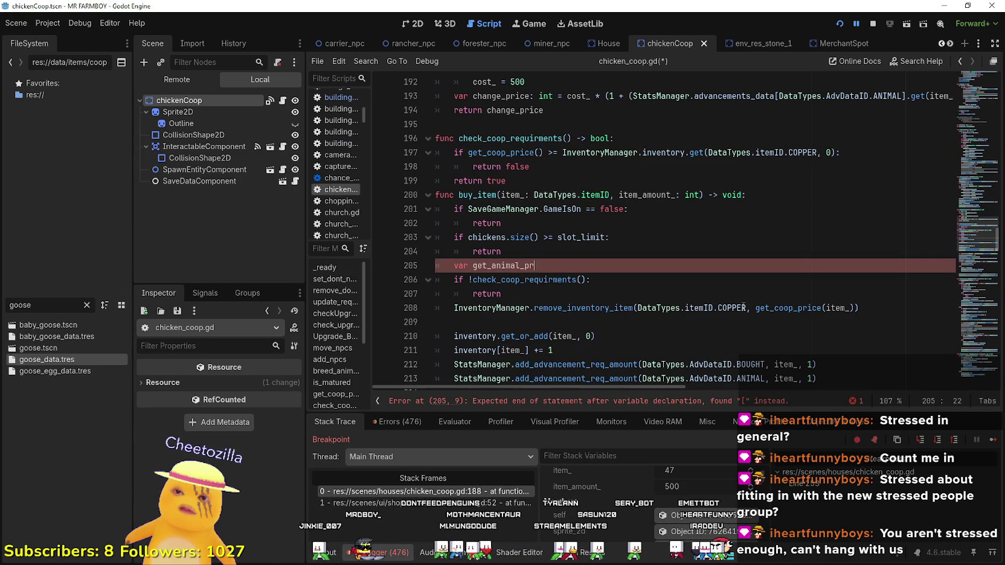
{"action": "type", "text": "ice ="}
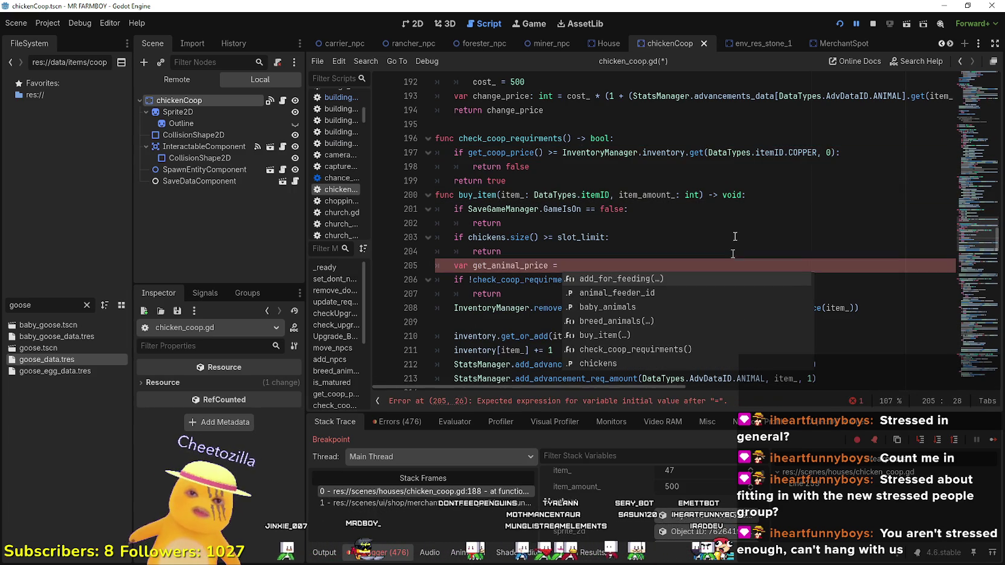
{"action": "double_click", "coordinate": [781, 309]}
{"action": "left_click_drag", "start_coordinate": [781, 312], "coordinate": [863, 312]}
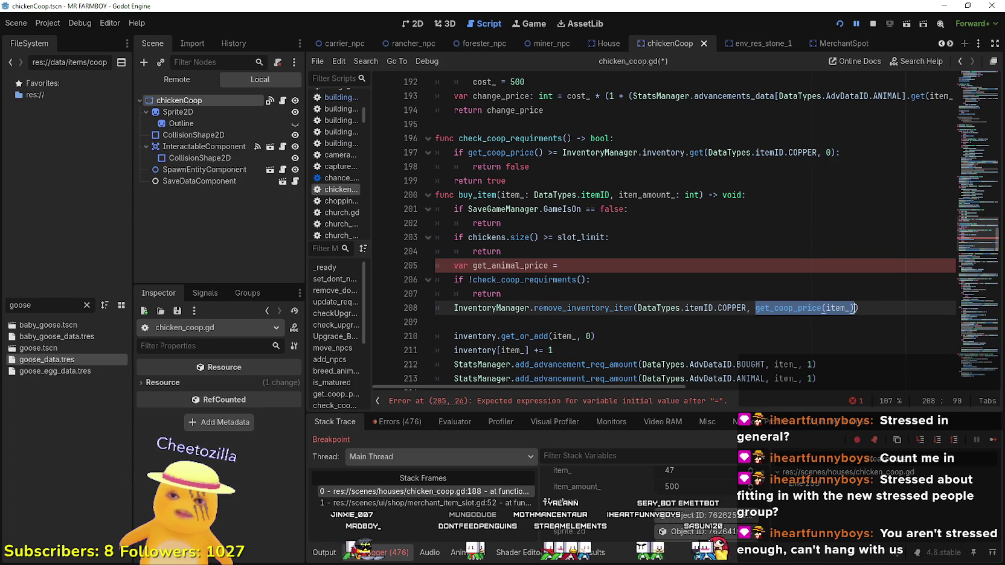
{"action": "left_click", "coordinate": [616, 272]}
{"action": "key", "text": "ctrl+v"}
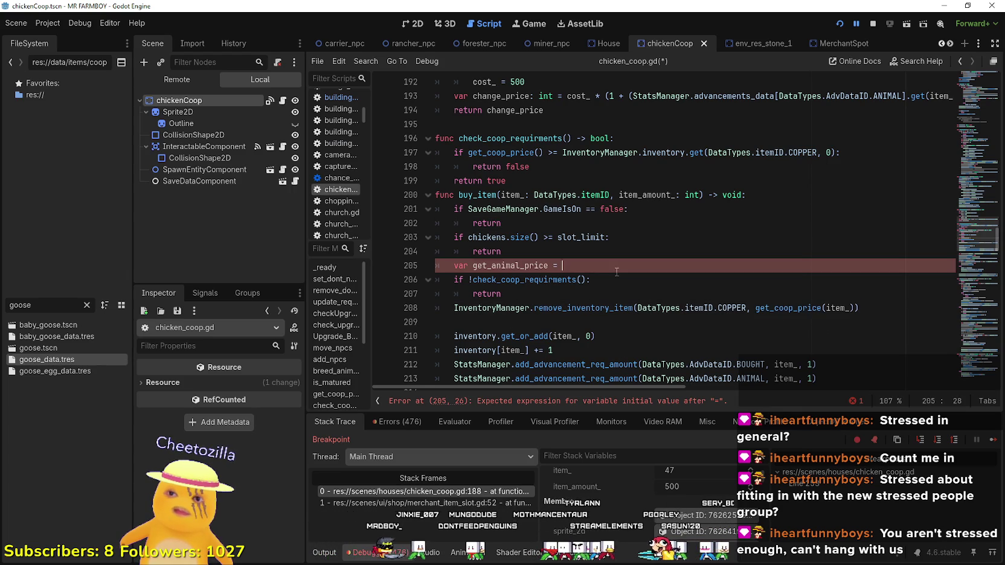
- Type get_animal_price as int and pass it into check_coop_requirments
{"action": "double_click", "coordinate": [516, 265]}
{"action": "left_click", "coordinate": [553, 265]}
{"action": "type", "text": ": int"}
{"action": "left_click", "coordinate": [518, 253]}
{"action": "double_click", "coordinate": [524, 266]}
{"action": "left_click", "coordinate": [584, 280]}
{"action": "key", "text": "ctrl+v"}
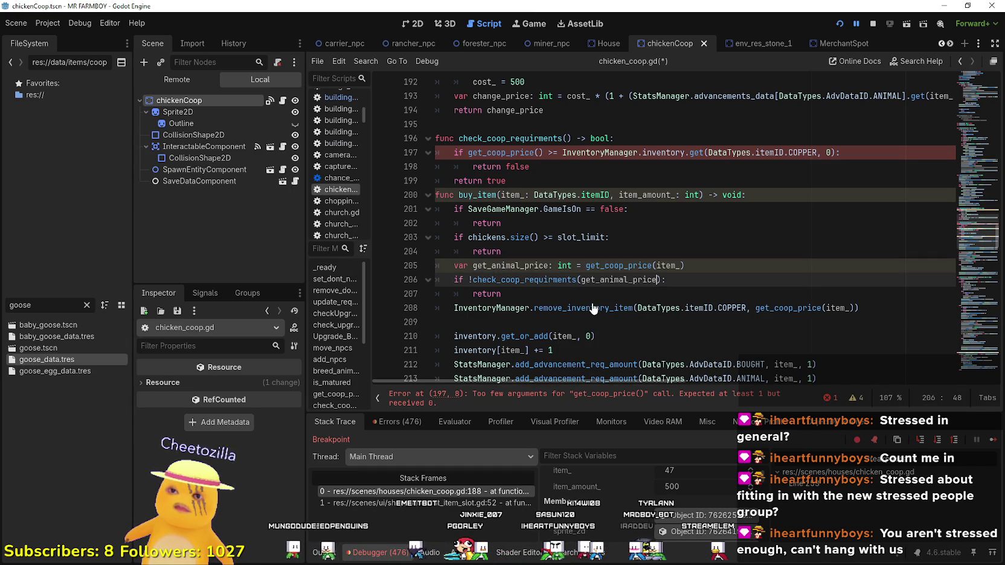
- Replace the get_coop_price call on line 208 with get_animal_price
{"action": "left_click", "coordinate": [579, 296]}
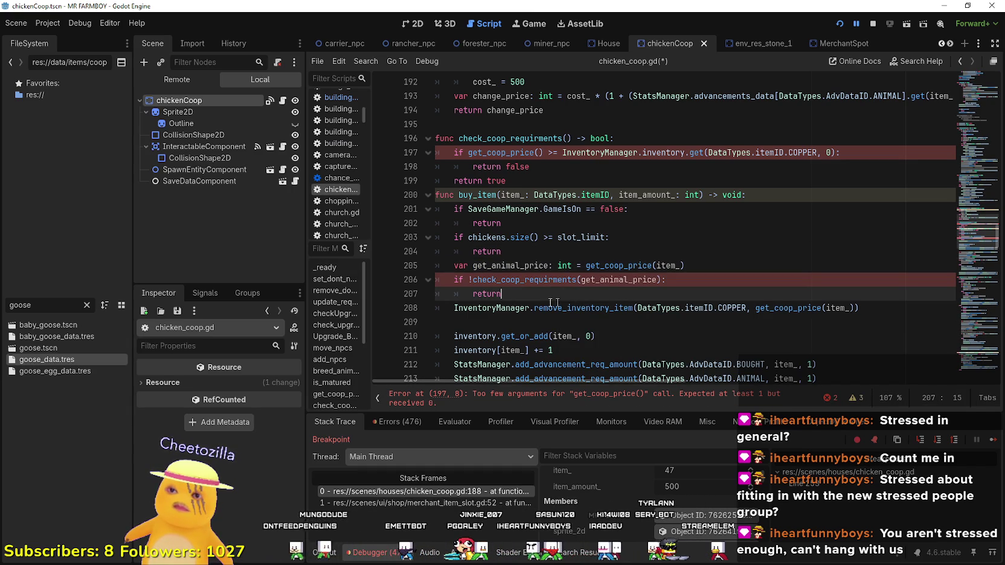
{"action": "double_click", "coordinate": [818, 308]}
{"action": "left_click", "coordinate": [850, 308], "text": "shift"}
{"action": "key", "text": "ctrl+v"}
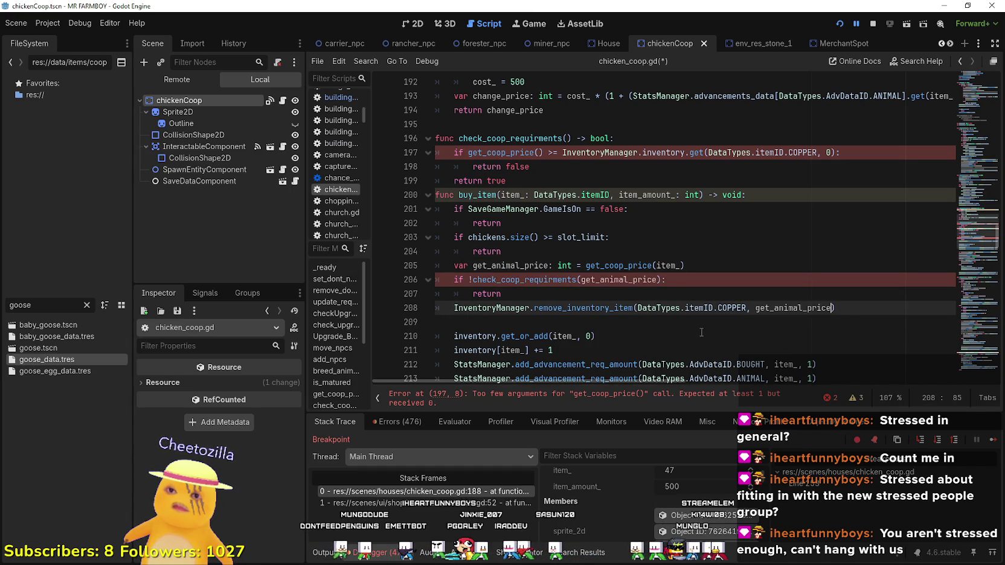
{"action": "left_click", "coordinate": [564, 318]}
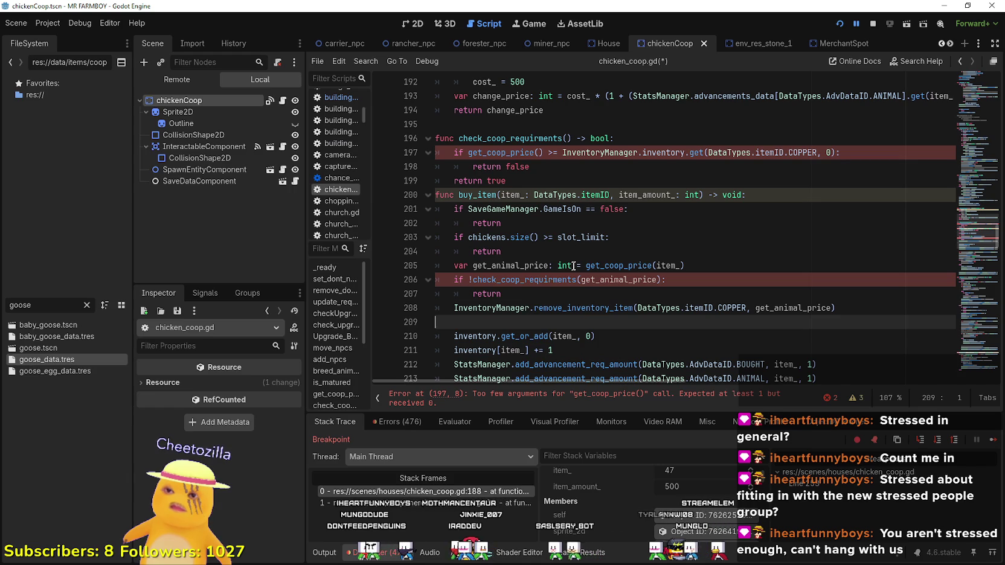
- Give the check_coop_requirments definition a cost_: int parameter
{"action": "double_click", "coordinate": [557, 282]}
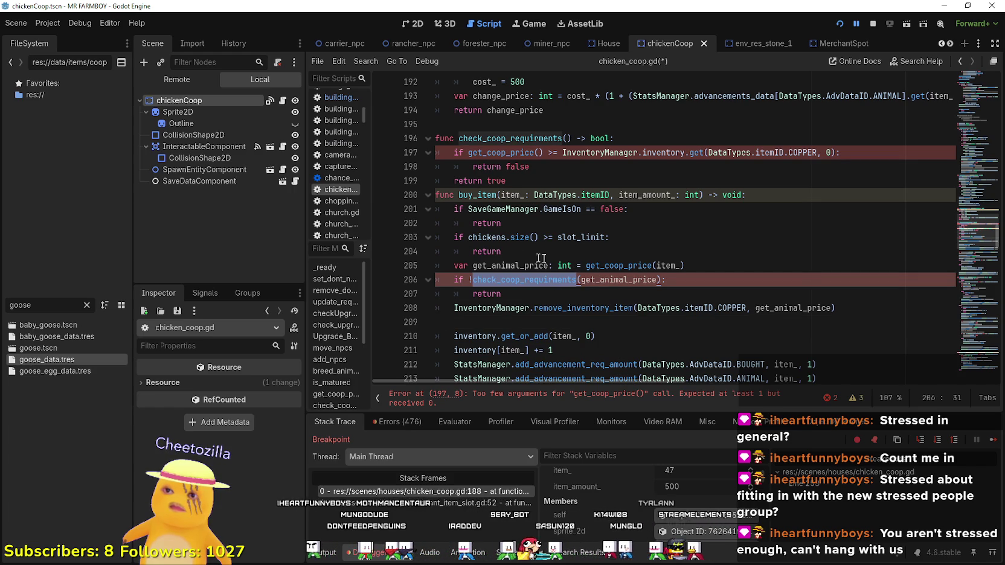
{"action": "left_click", "coordinate": [526, 167]}
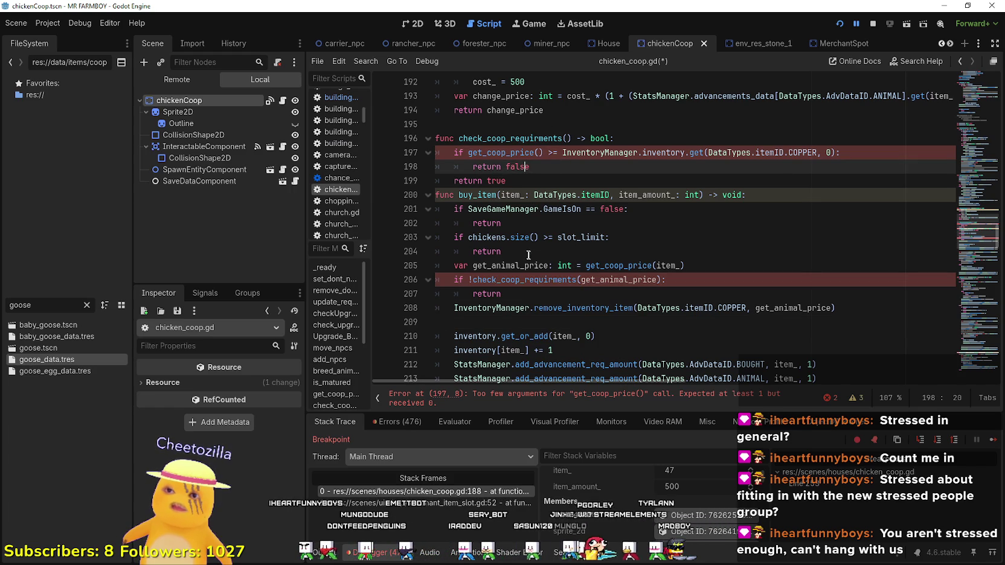
{"action": "left_click", "coordinate": [513, 265]}
{"action": "left_click", "coordinate": [525, 280], "text": "ctrl"}
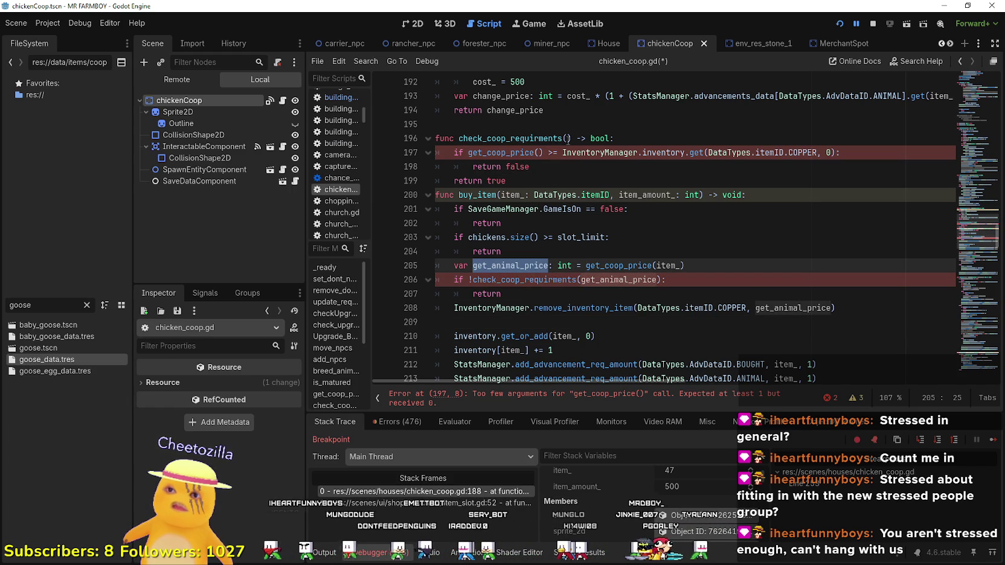
{"action": "type", "text": "cost"}
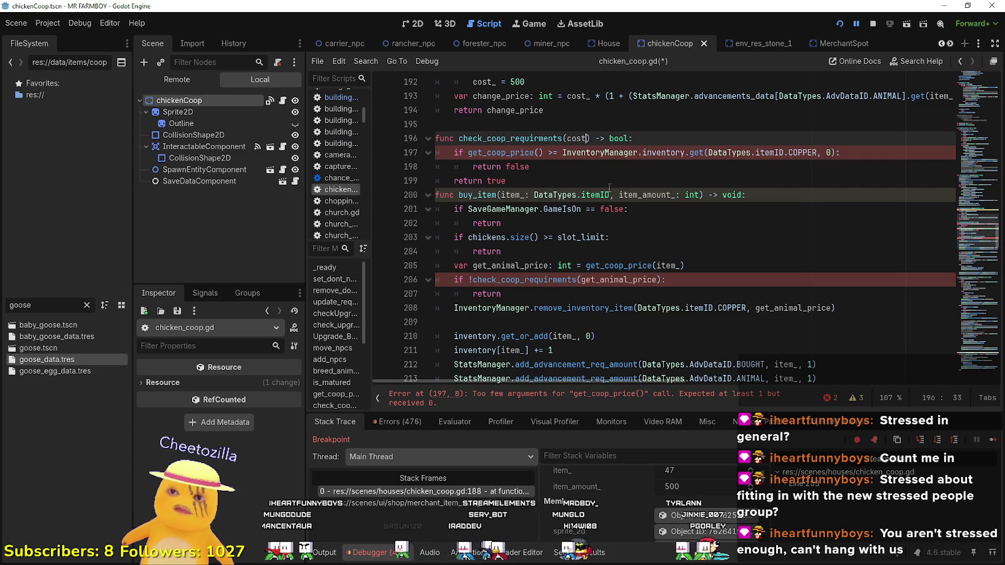
{"action": "type", "text": "_:"}
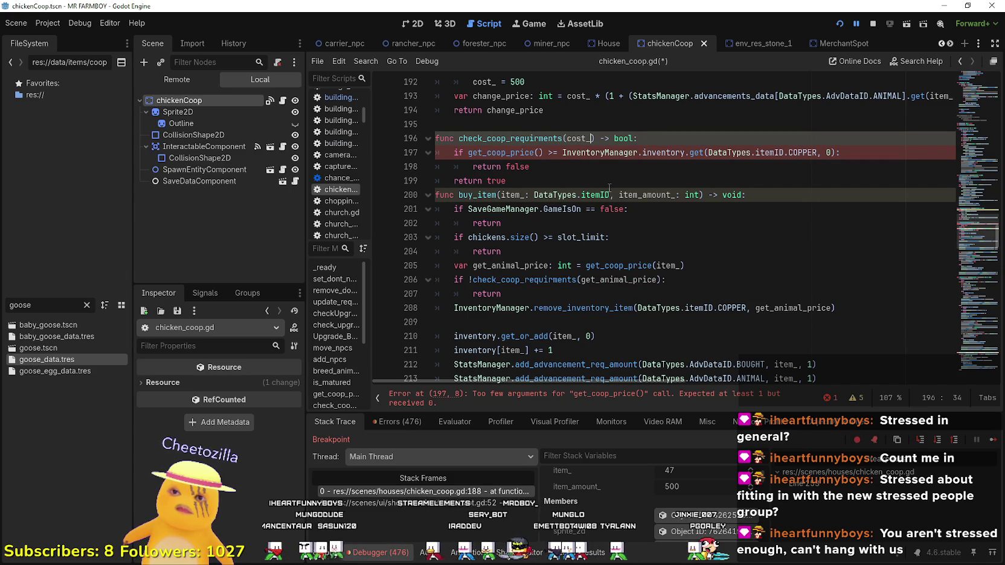
{"action": "type", "text": ": int"}
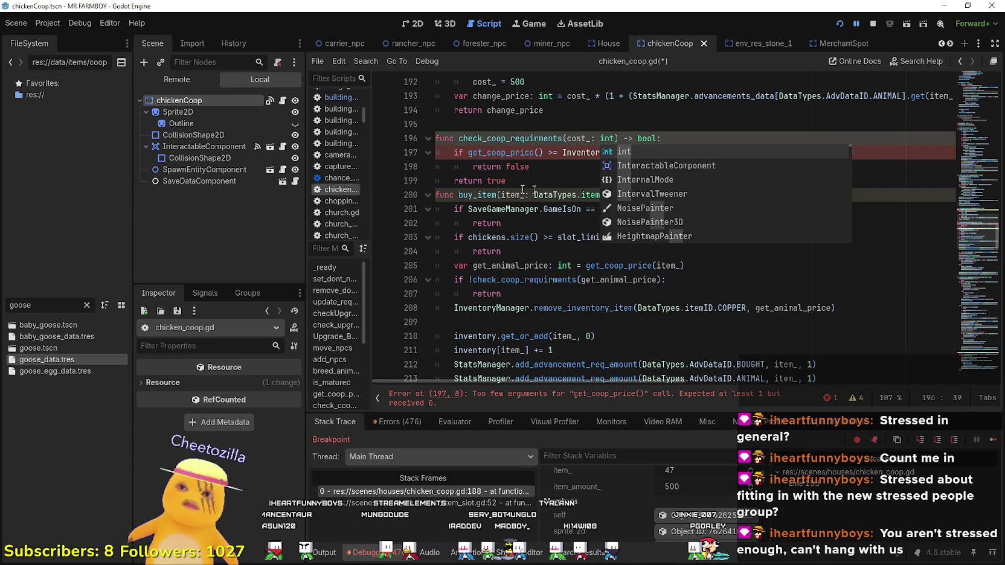
{"action": "left_click", "coordinate": [517, 194]}
- Resume the music in the browser, then return to get_coop_price's empty arguments in the script
{"action": "key", "text": "alt+Tab"}
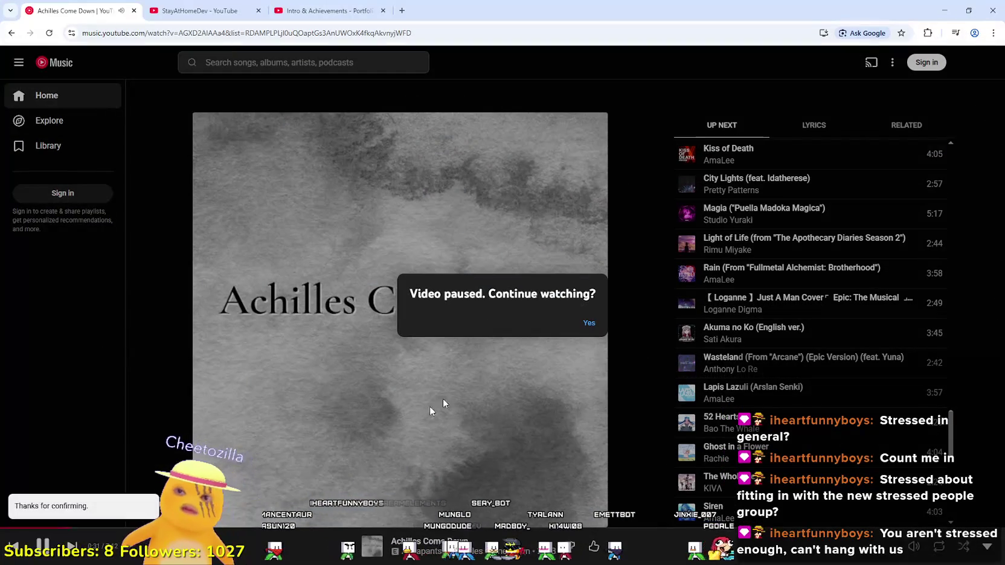
{"action": "left_click", "coordinate": [586, 323]}
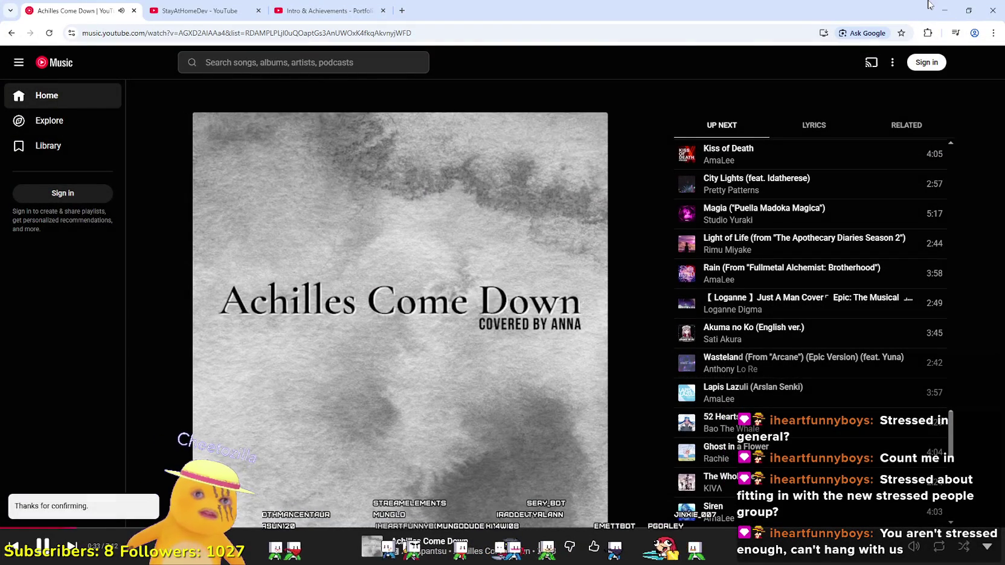
{"action": "left_click", "coordinate": [943, 8]}
{"action": "left_click", "coordinate": [568, 227]}
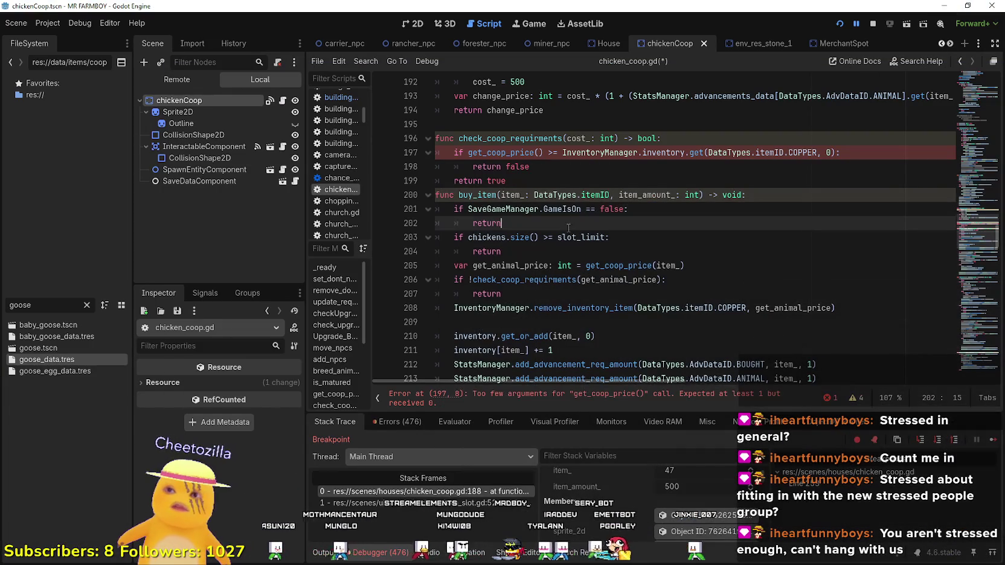
{"action": "left_click", "coordinate": [538, 152]}
- Make check_coop_requirments call get_coop_price(cost_) instead of get_animal_price
{"action": "type", "text": "get_animal_price"}
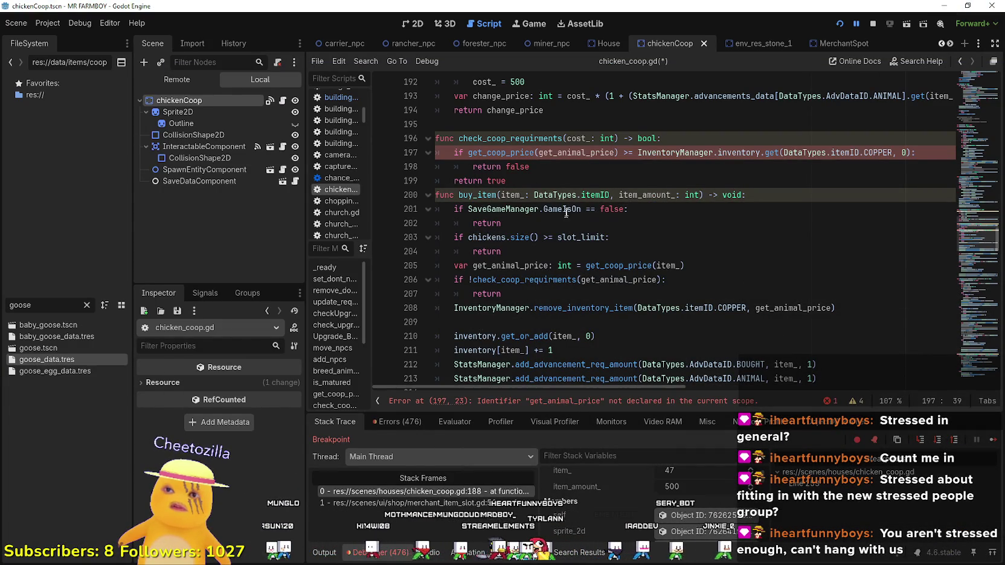
{"action": "double_click", "coordinate": [583, 151]}
{"action": "double_click", "coordinate": [581, 138]}
{"action": "key", "text": "ctrl+c"}
{"action": "double_click", "coordinate": [574, 153]}
{"action": "key", "text": "ctrl+v"}
- Add a blank line after return true before buy_item and save the script
{"action": "left_click", "coordinate": [575, 172]}
{"action": "left_click", "coordinate": [647, 183]}
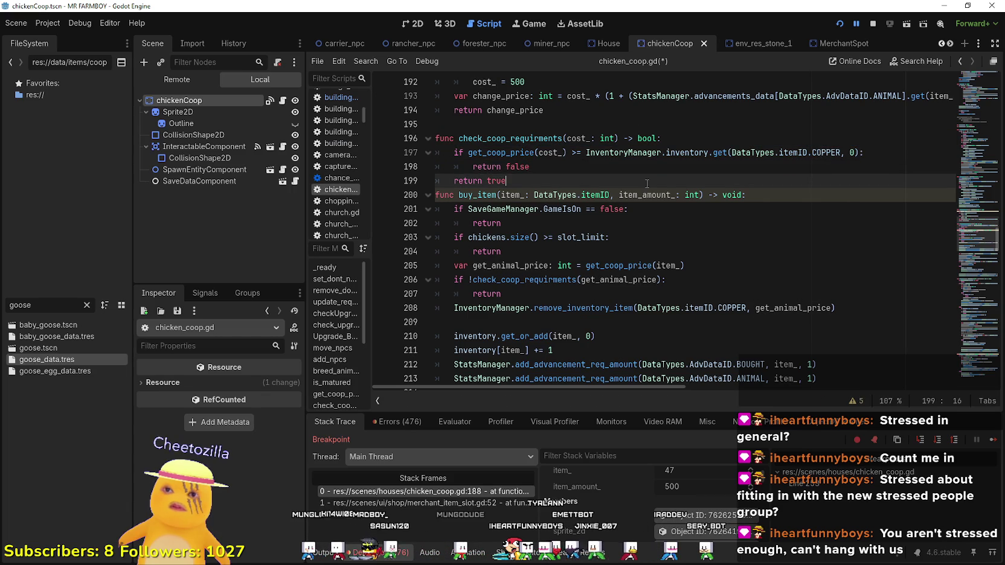
{"action": "key", "text": "Return"}
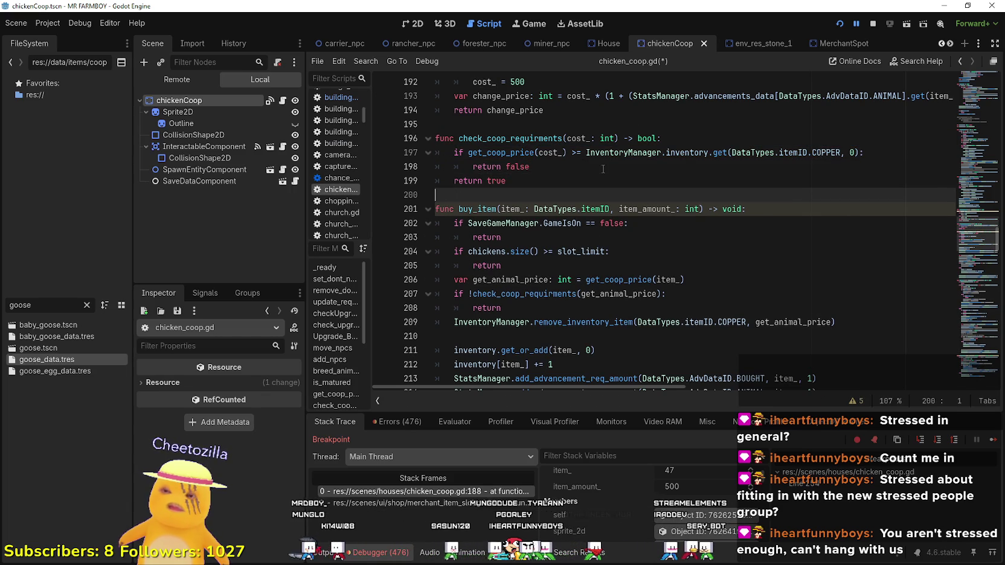
{"action": "key", "text": "ctrl+s"}
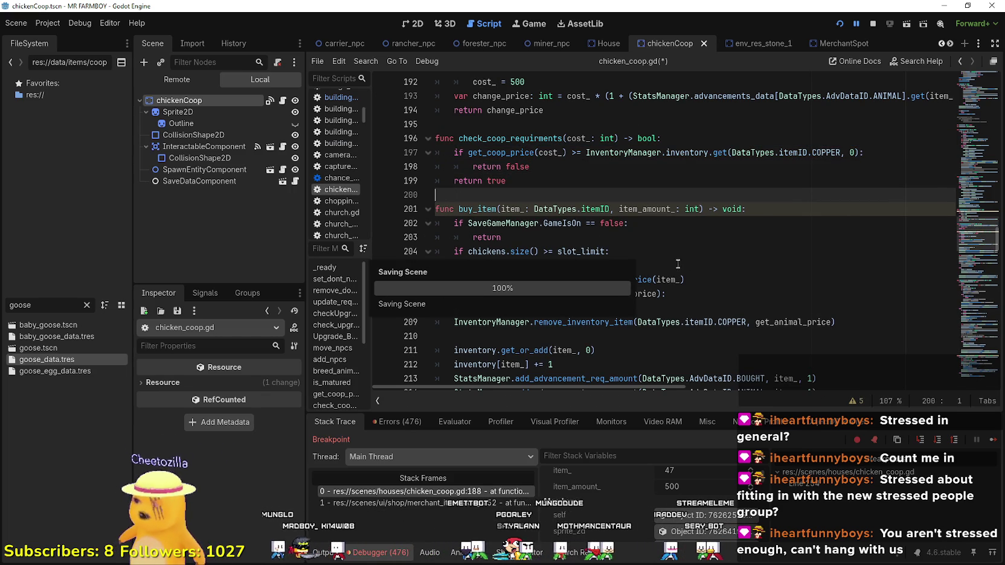
- Scroll through buy_item's body to review the chicken-buying code
{"action": "scroll", "coordinate": [622, 269], "scroll_direction": "down", "scroll_amount": 2}
{"action": "left_click", "coordinate": [564, 252]}
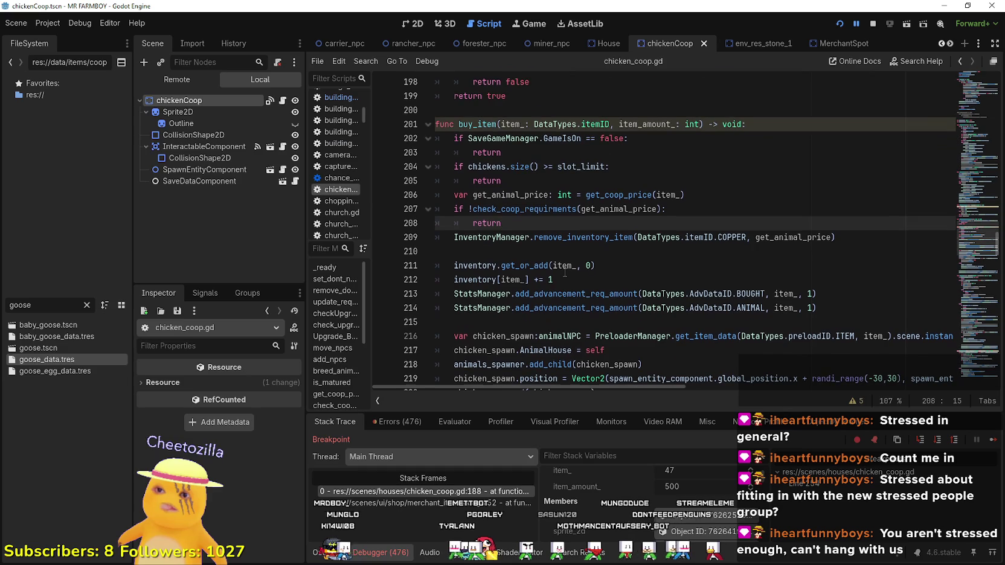
{"action": "scroll", "coordinate": [564, 273], "scroll_direction": "down", "scroll_amount": 1}
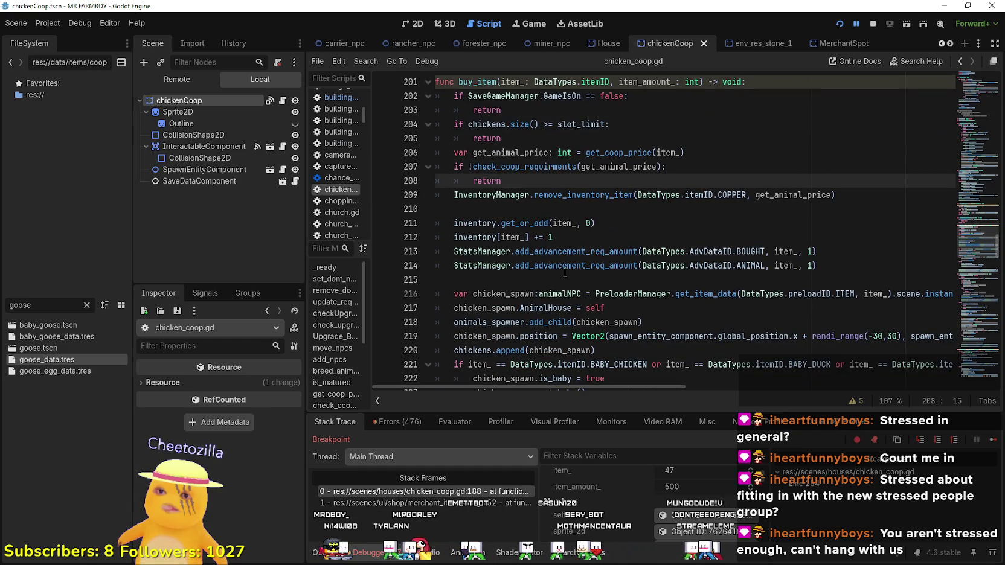
{"action": "scroll", "coordinate": [565, 273], "scroll_direction": "down", "scroll_amount": 1}
{"action": "left_click", "coordinate": [523, 166]}
{"action": "scroll", "coordinate": [522, 167], "scroll_direction": "down", "scroll_amount": 2}
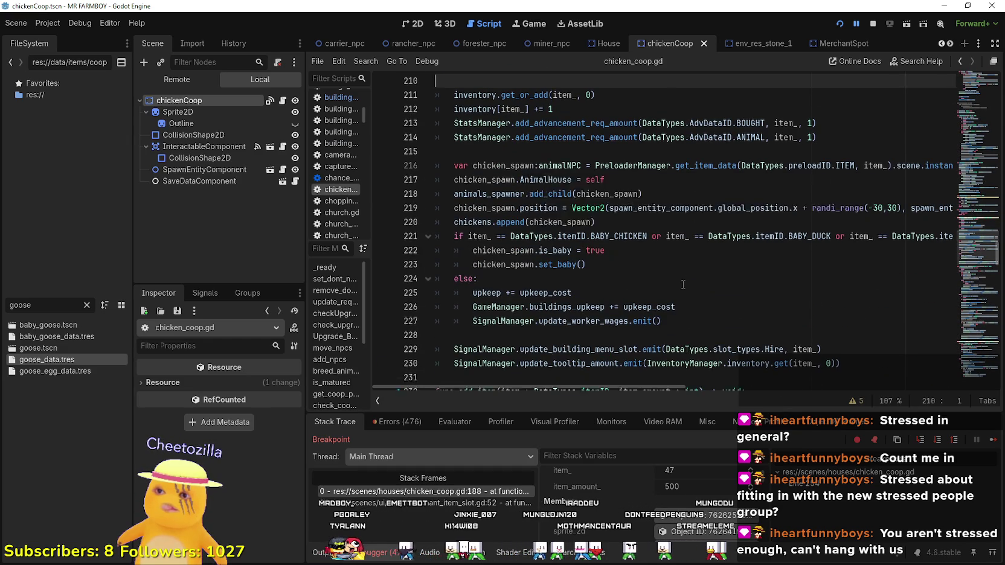
{"action": "scroll", "coordinate": [676, 276], "scroll_direction": "down", "scroll_amount": 2}
{"action": "scroll", "coordinate": [678, 280], "scroll_direction": "down", "scroll_amount": 1}
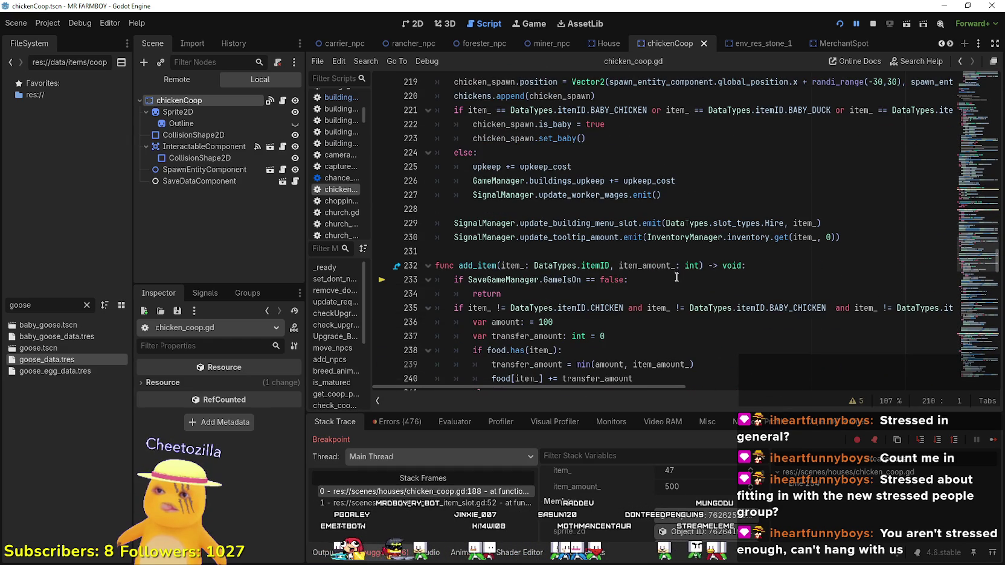
{"action": "left_click", "coordinate": [568, 208]}
{"action": "scroll", "coordinate": [656, 263], "scroll_direction": "up", "scroll_amount": 2}
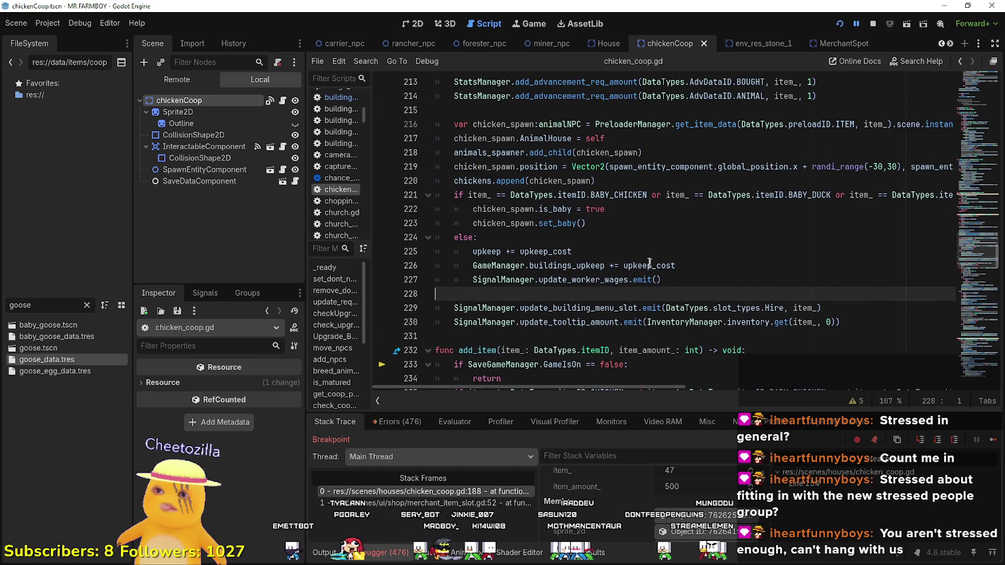
- Highlight chicken_spawn's uses and the scene instantiation call on line 216
{"action": "double_click", "coordinate": [498, 166]}
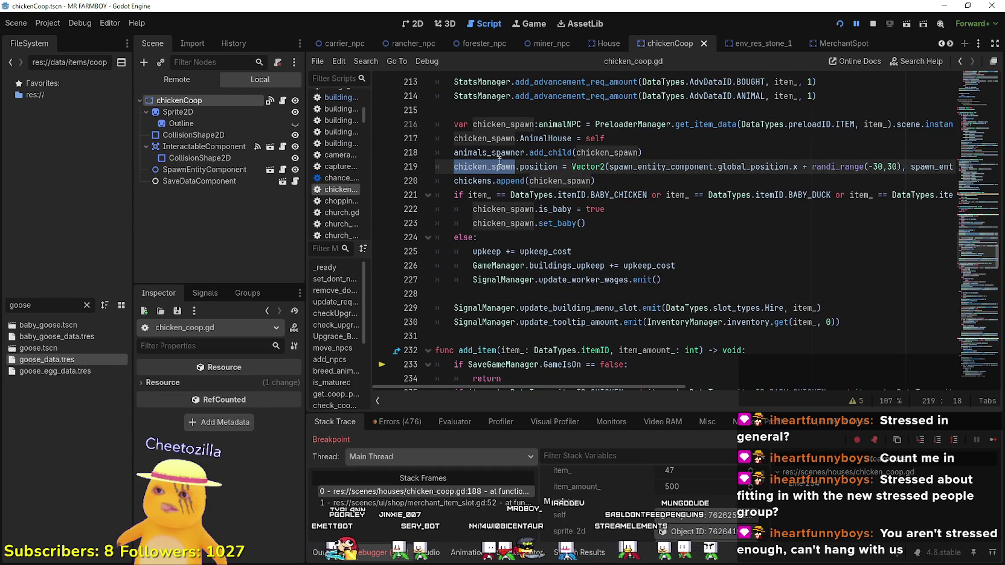
{"action": "left_click_drag", "start_coordinate": [741, 123], "coordinate": [954, 125]}
{"action": "left_click_drag", "start_coordinate": [546, 180], "coordinate": [952, 167]}
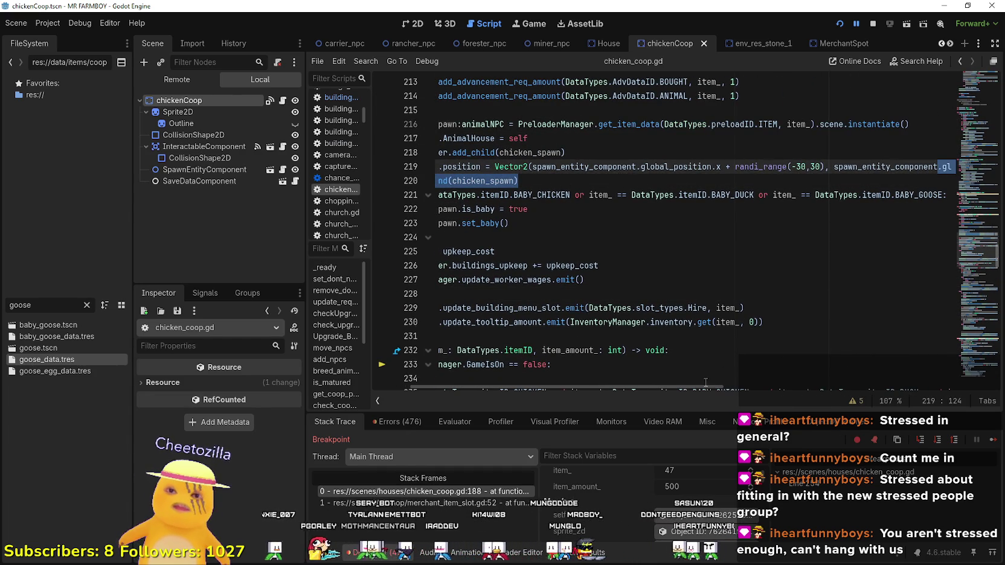
{"action": "left_click", "coordinate": [436, 294]}
{"action": "scroll", "coordinate": [429, 320], "scroll_direction": "down", "scroll_amount": 2}
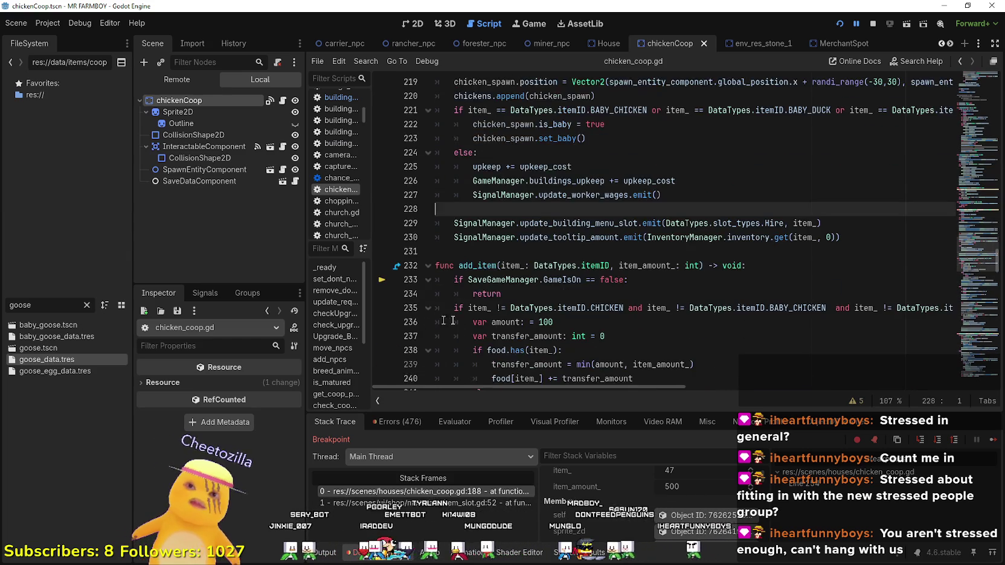
{"action": "scroll", "coordinate": [429, 317], "scroll_direction": "down", "scroll_amount": 4}
{"action": "scroll", "coordinate": [500, 293], "scroll_direction": "up", "scroll_amount": 1}
{"action": "scroll", "coordinate": [500, 293], "scroll_direction": "up", "scroll_amount": 14}
- Save the coop script again and clear the goose filter in FileSystem
{"action": "left_click", "coordinate": [492, 252]}
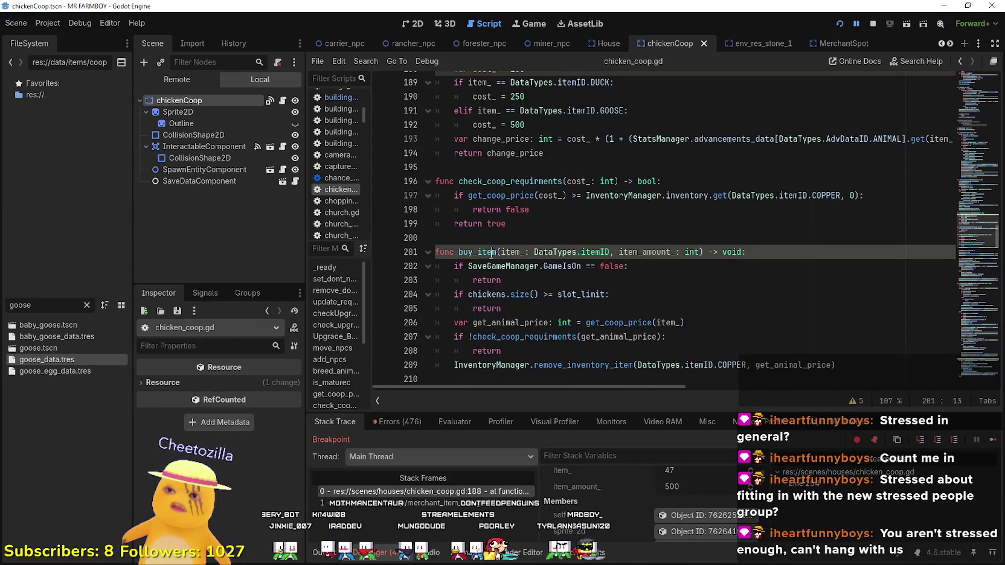
{"action": "left_click", "coordinate": [526, 223]}
{"action": "key", "text": "ctrl+s"}
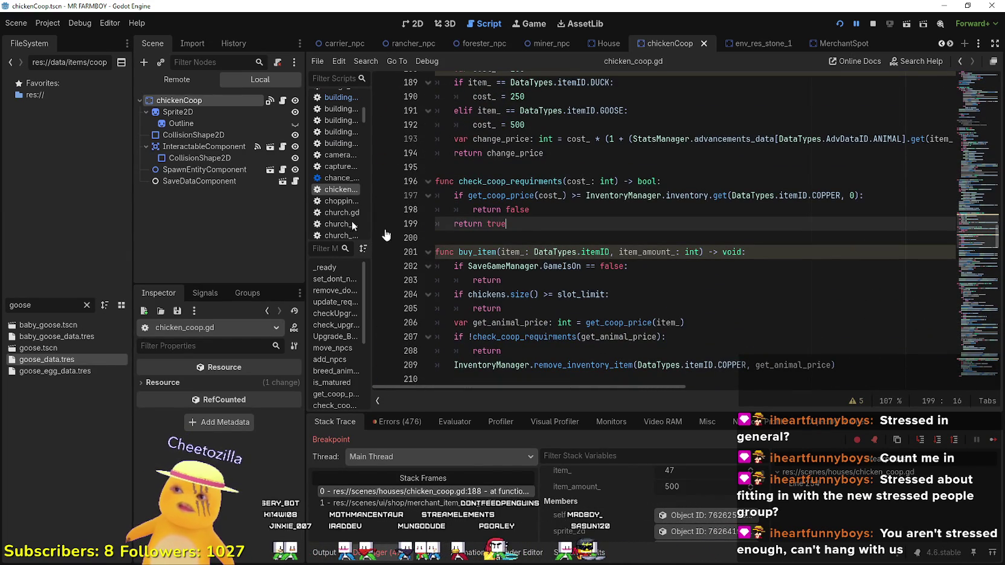
{"action": "left_click", "coordinate": [85, 305]}
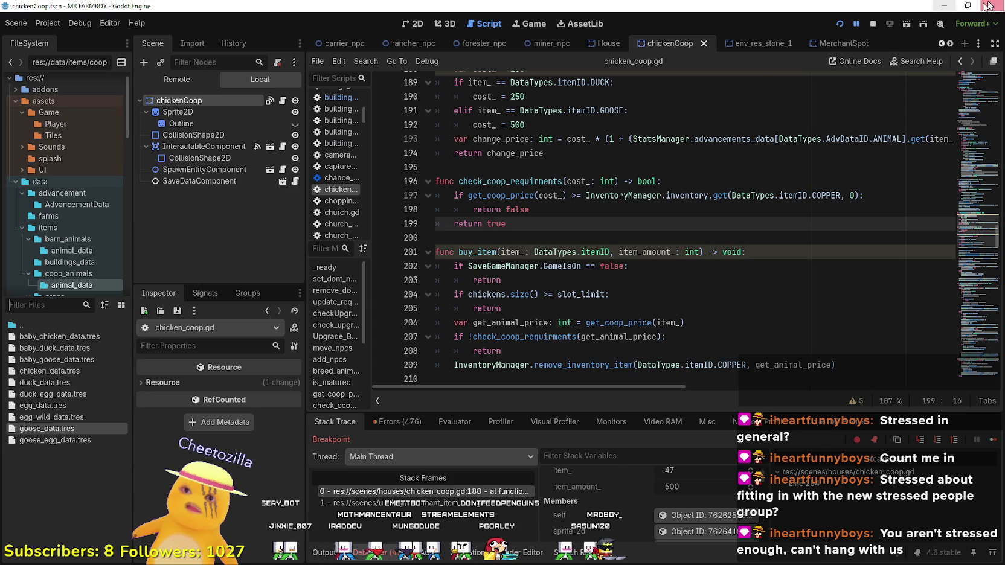
- Scroll the editor tabs left and switch to the game_screen_the_endless scene
{"action": "left_click", "coordinate": [940, 43]}
{"action": "left_click", "coordinate": [940, 43]}
{"action": "left_click", "coordinate": [941, 43]}
{"action": "left_click", "coordinate": [940, 43]}
{"action": "left_click", "coordinate": [940, 43]}
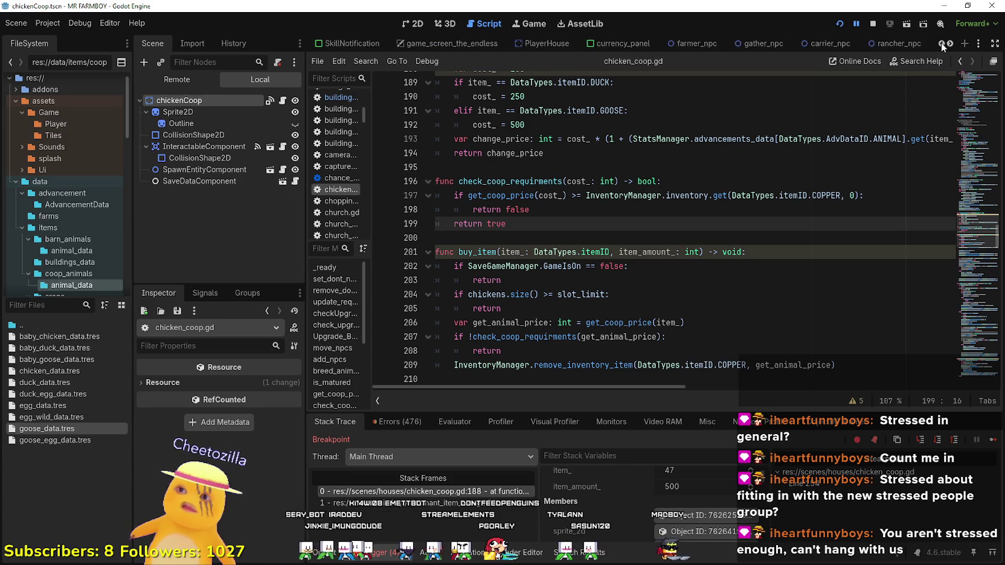
{"action": "left_click", "coordinate": [939, 44]}
{"action": "left_click", "coordinate": [940, 44]}
{"action": "left_click", "coordinate": [538, 45]}
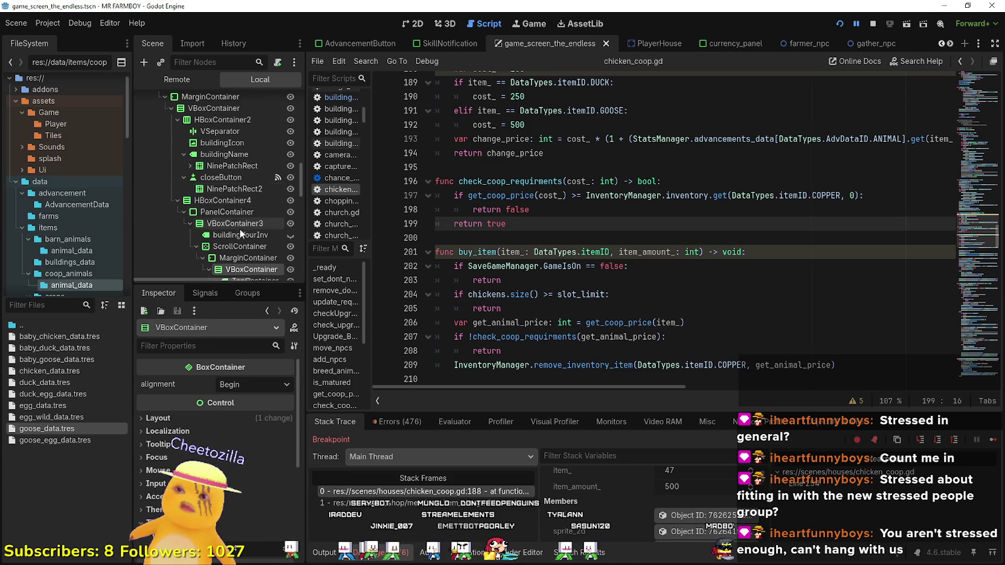
- Open building_panel_endless.gd, save it, and bring the running game forward
{"action": "scroll", "coordinate": [242, 221], "scroll_direction": "up", "scroll_amount": 5}
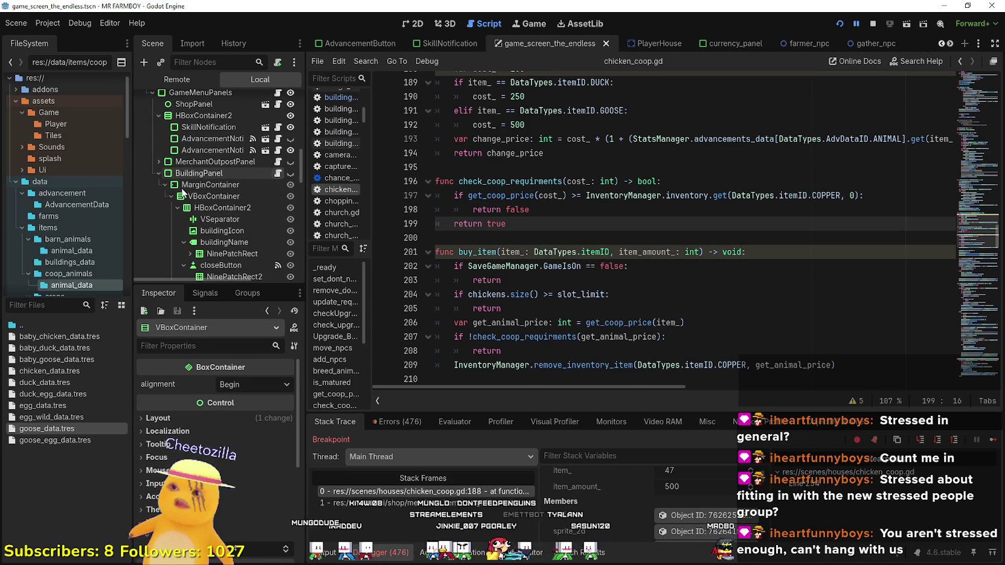
{"action": "left_click", "coordinate": [277, 173]}
{"action": "left_click", "coordinate": [698, 255]}
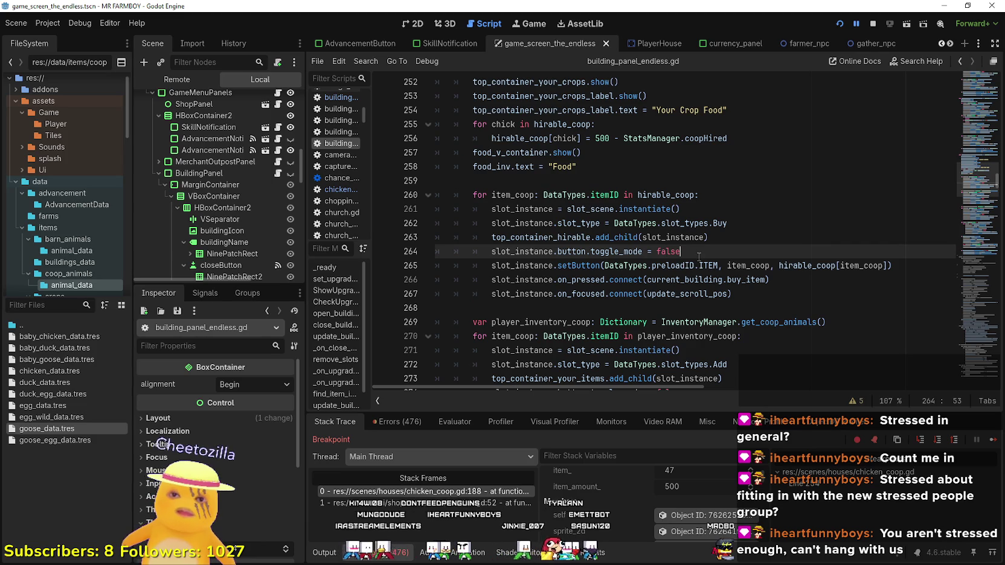
{"action": "key", "text": "ctrl+s"}
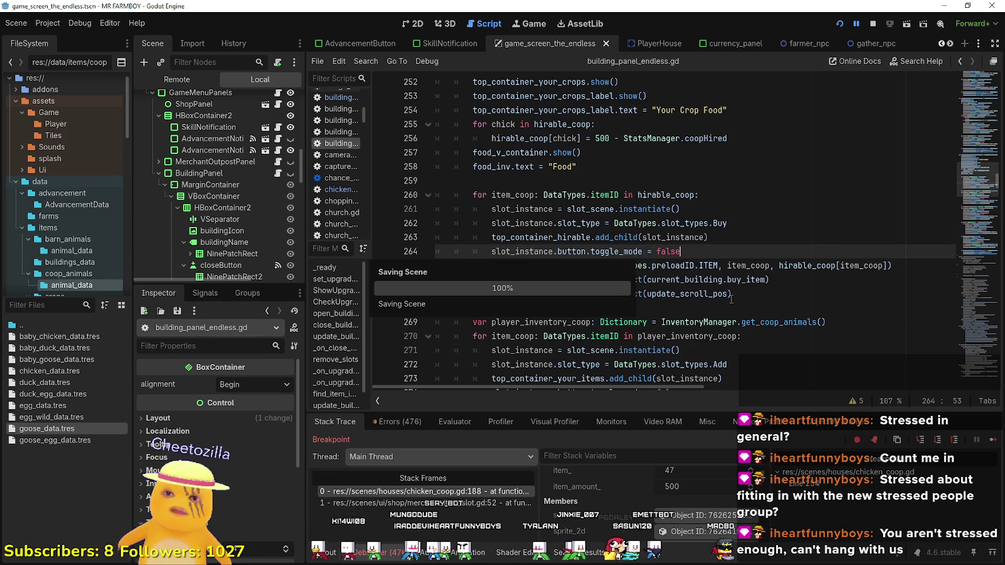
{"action": "left_click", "coordinate": [779, 311]}
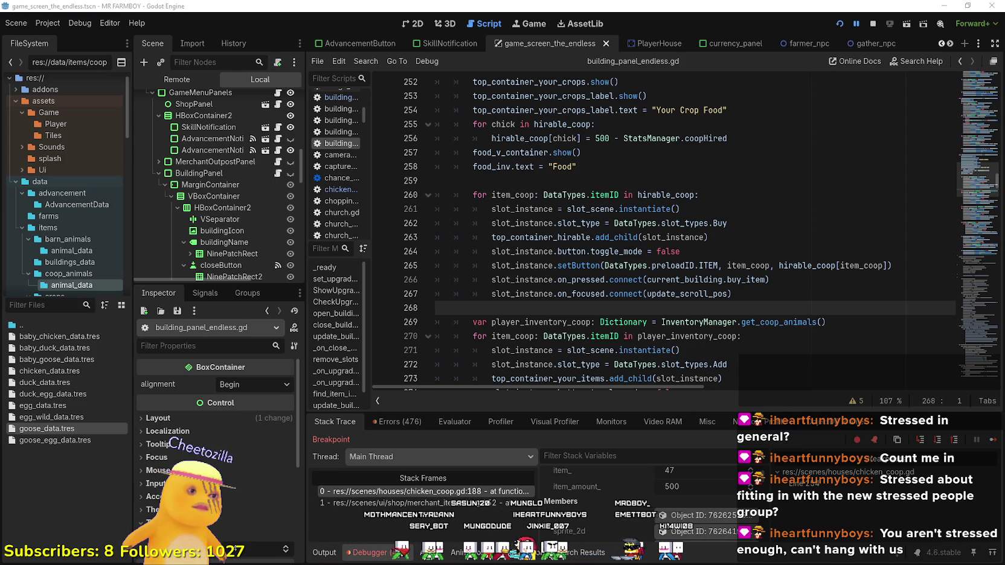
{"action": "key", "text": "F12"}
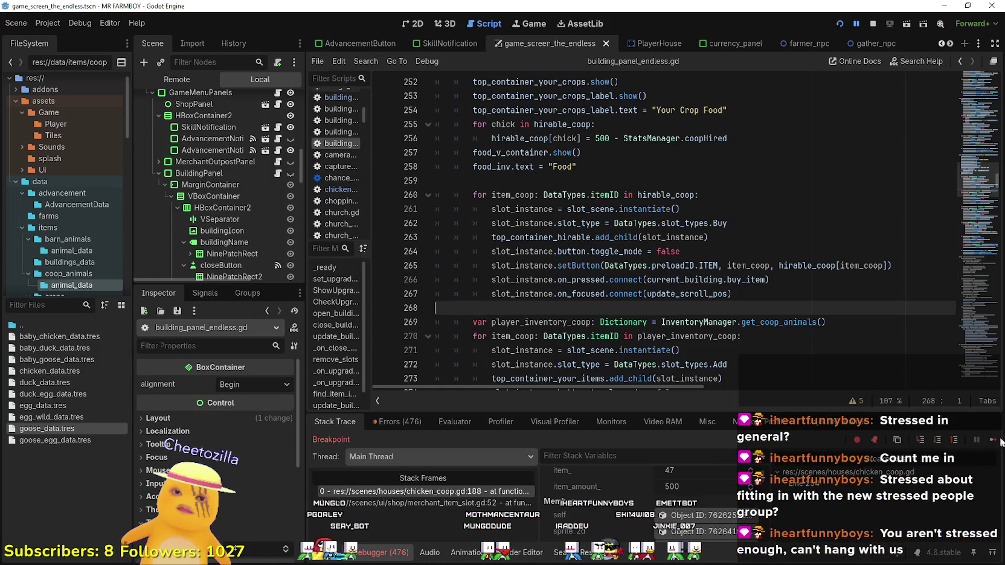
- Resume the game, reopen the Coop panel with E, and buy a Chicken from Buyable Animals
{"action": "left_click", "coordinate": [996, 441]}
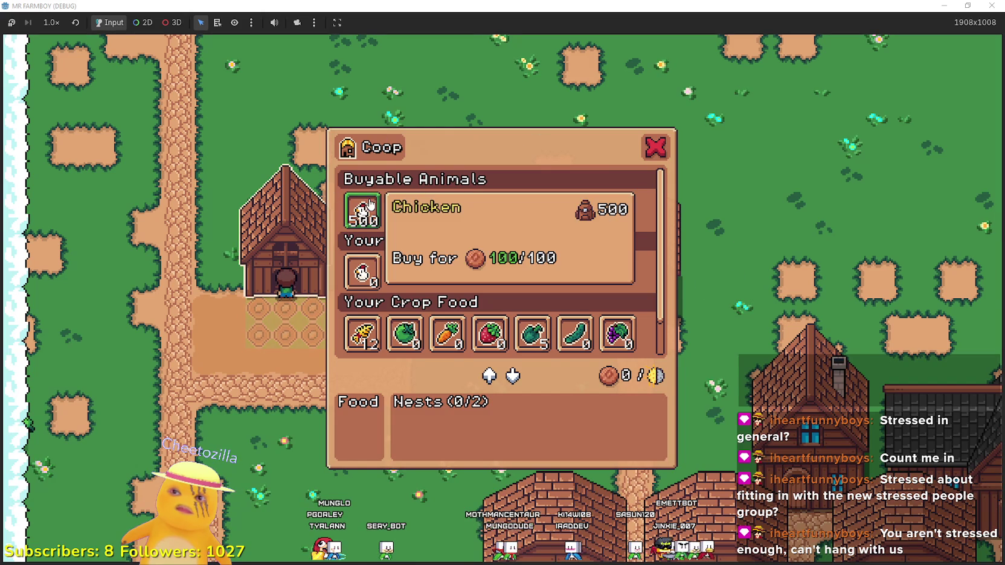
{"action": "left_click", "coordinate": [655, 147]}
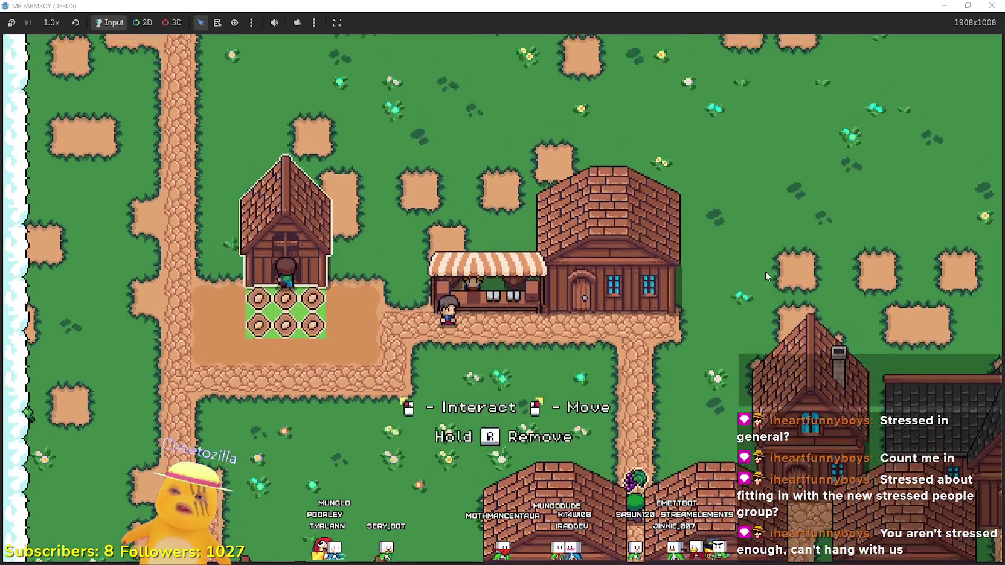
{"action": "key", "text": "e"}
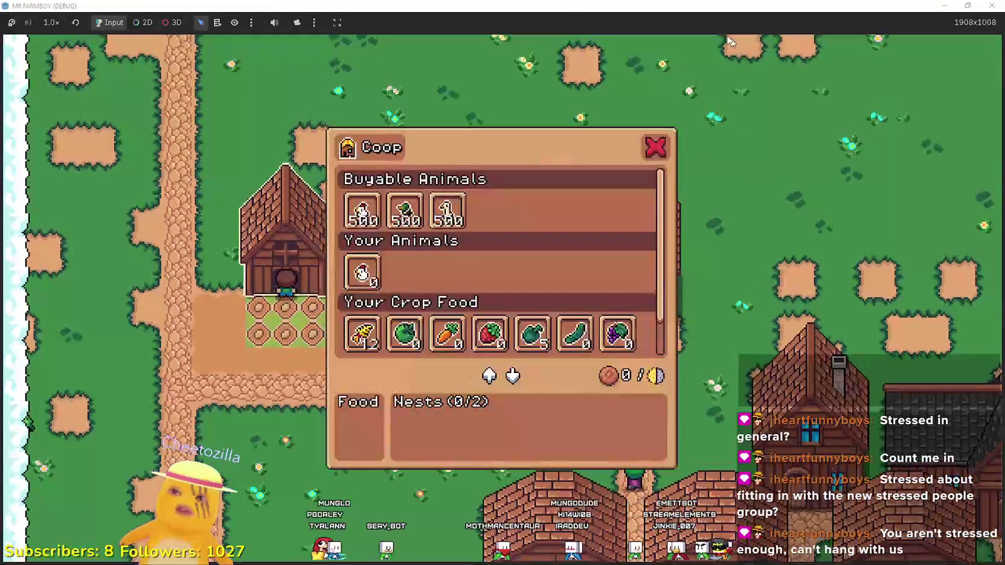
{"action": "mouse_move", "coordinate": [355, 208]}
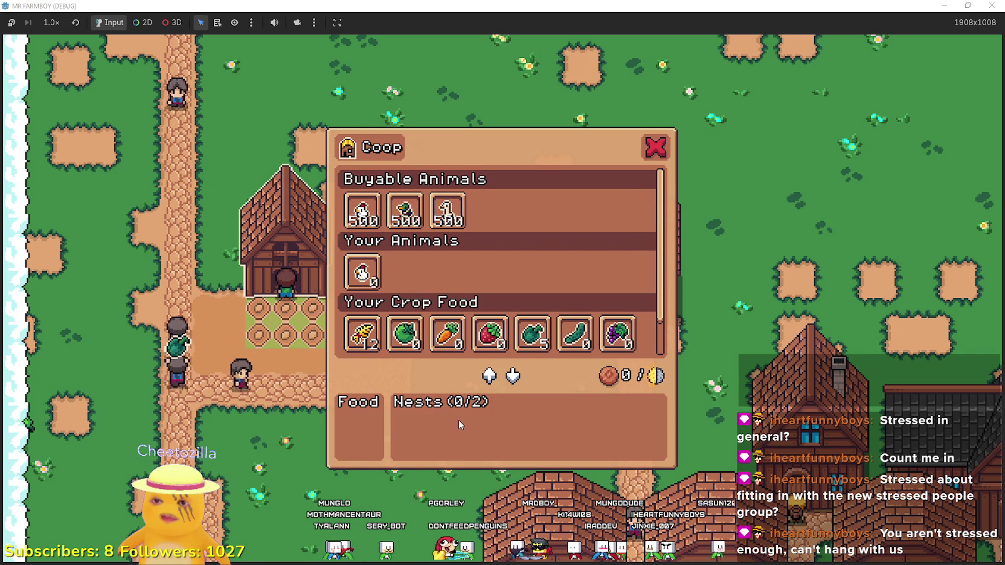
{"action": "scroll", "coordinate": [610, 292], "scroll_direction": "down", "scroll_amount": 2}
{"action": "scroll", "coordinate": [632, 329], "scroll_direction": "up", "scroll_amount": 2}
{"action": "mouse_move", "coordinate": [632, 329]}
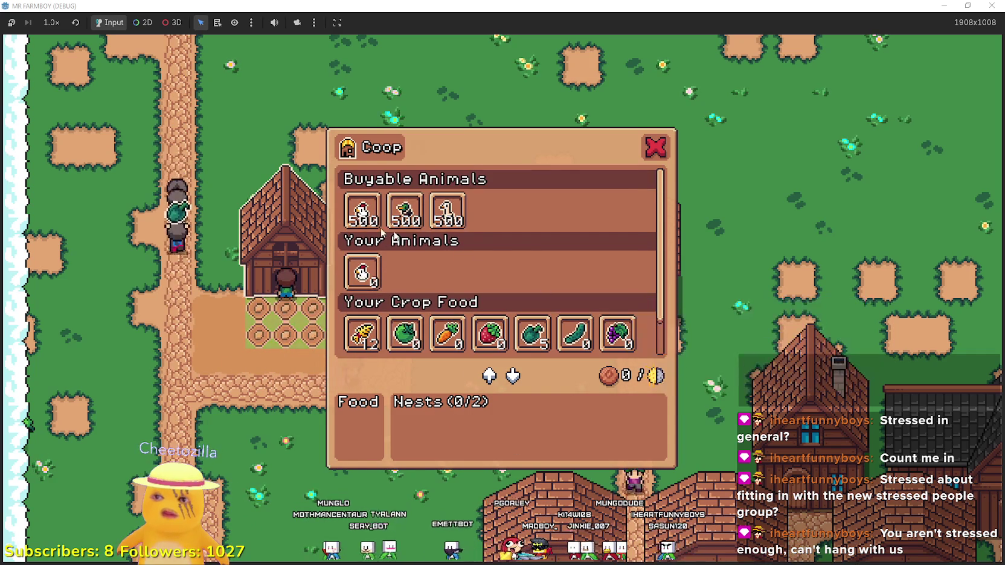
{"action": "mouse_move", "coordinate": [365, 229]}
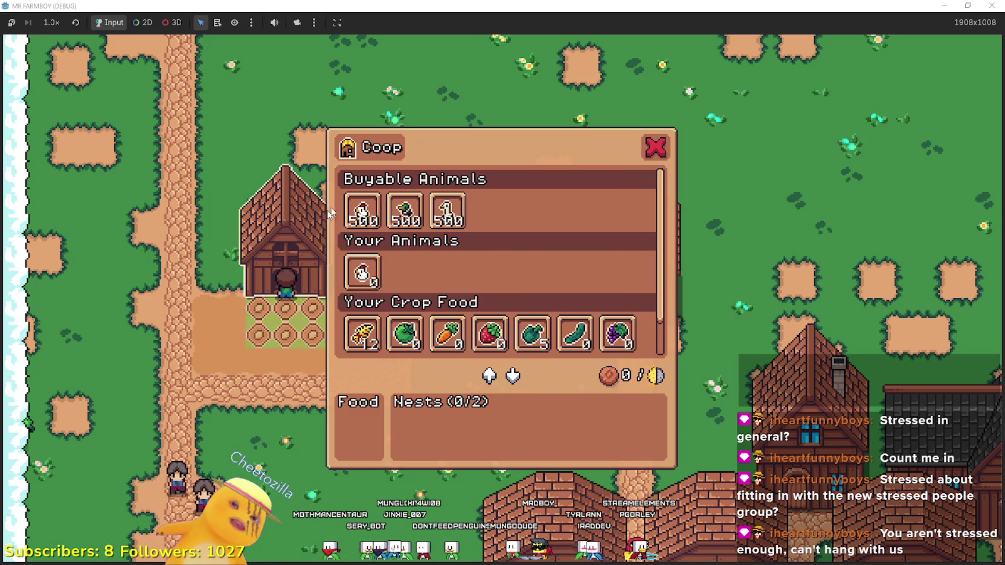
{"action": "left_click", "coordinate": [362, 273]}
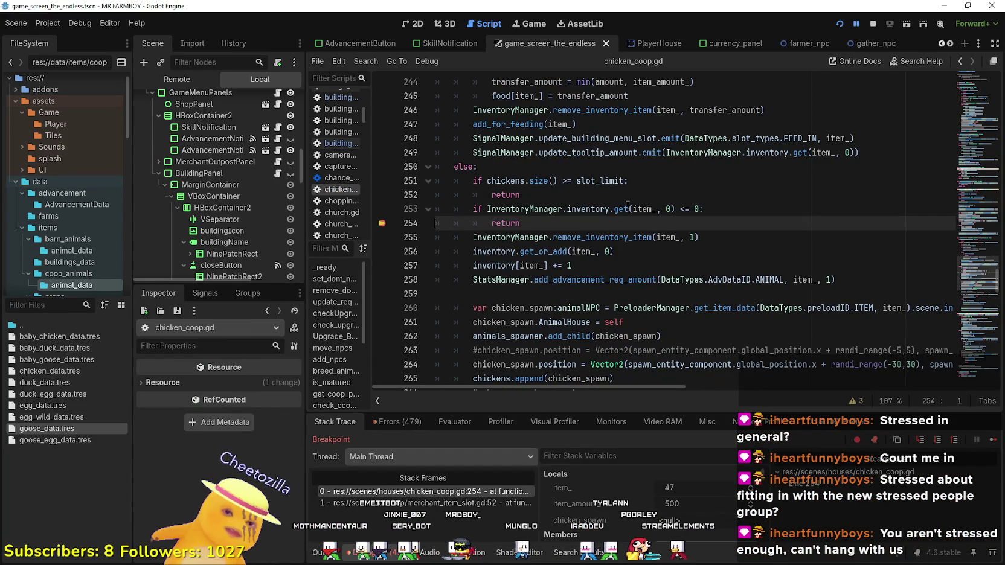
- Remove the line 254 breakpoint, continue the game, and return to building_panel_endless.gd
{"action": "mouse_move", "coordinate": [627, 205]}
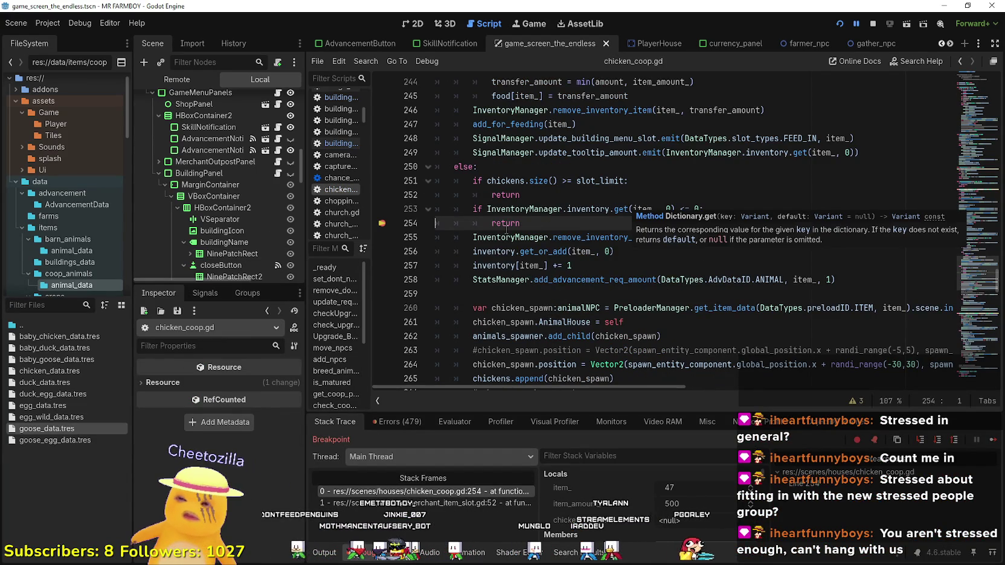
{"action": "scroll", "coordinate": [505, 229], "scroll_direction": "up", "scroll_amount": 5}
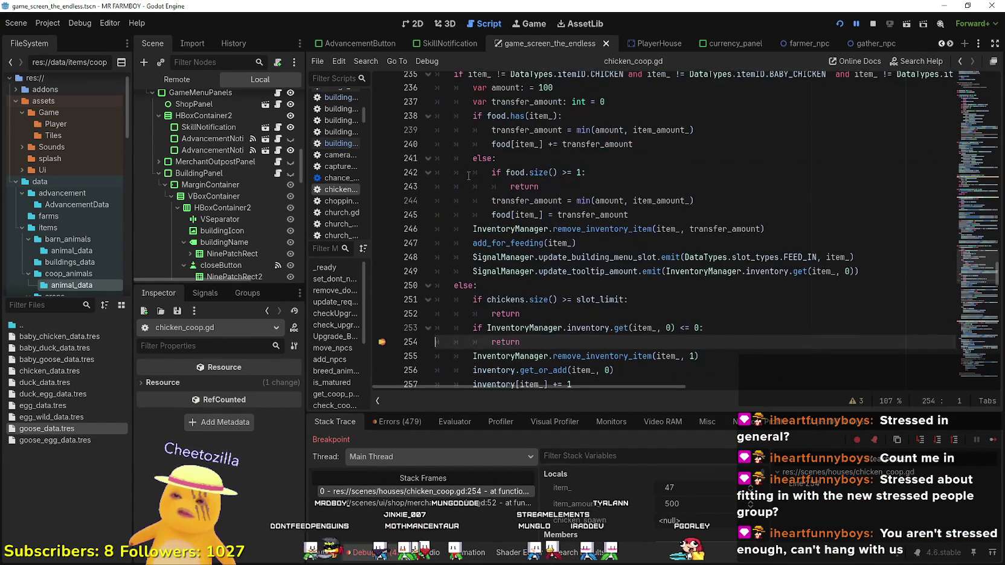
{"action": "scroll", "coordinate": [469, 175], "scroll_direction": "down", "scroll_amount": 1}
{"action": "left_click", "coordinate": [382, 300]}
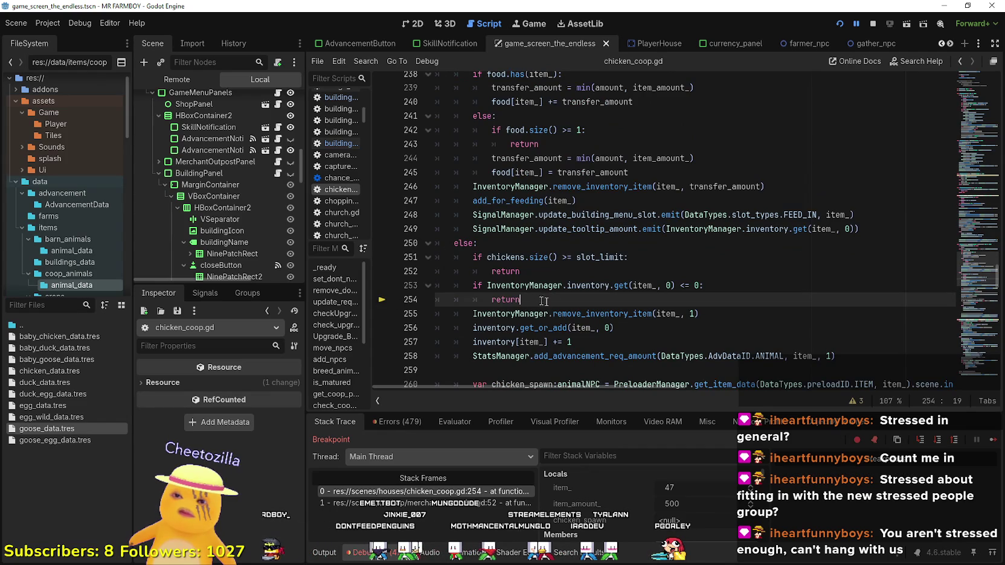
{"action": "left_click", "coordinate": [992, 440]}
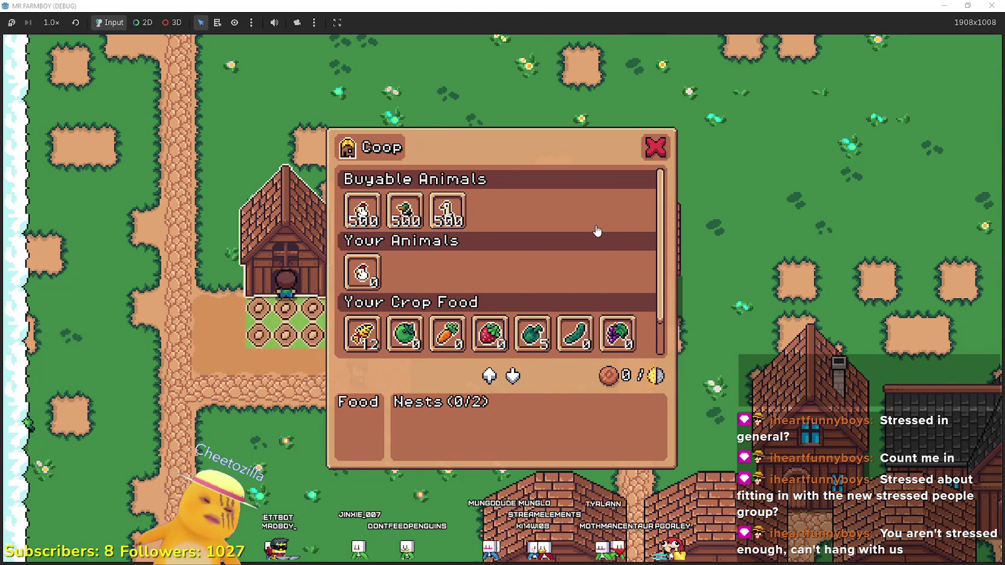
{"action": "key", "text": "alt+Tab"}
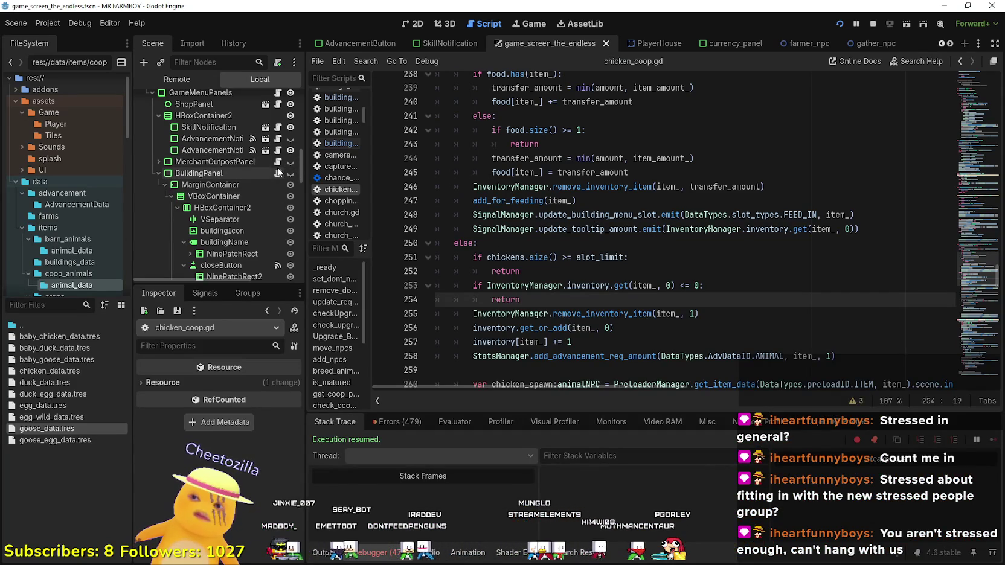
{"action": "left_click", "coordinate": [335, 143]}
- Inspect the hirable_coop lines and the on_pressed current_building.buy_item connection on line 266
{"action": "left_click", "coordinate": [606, 237]}
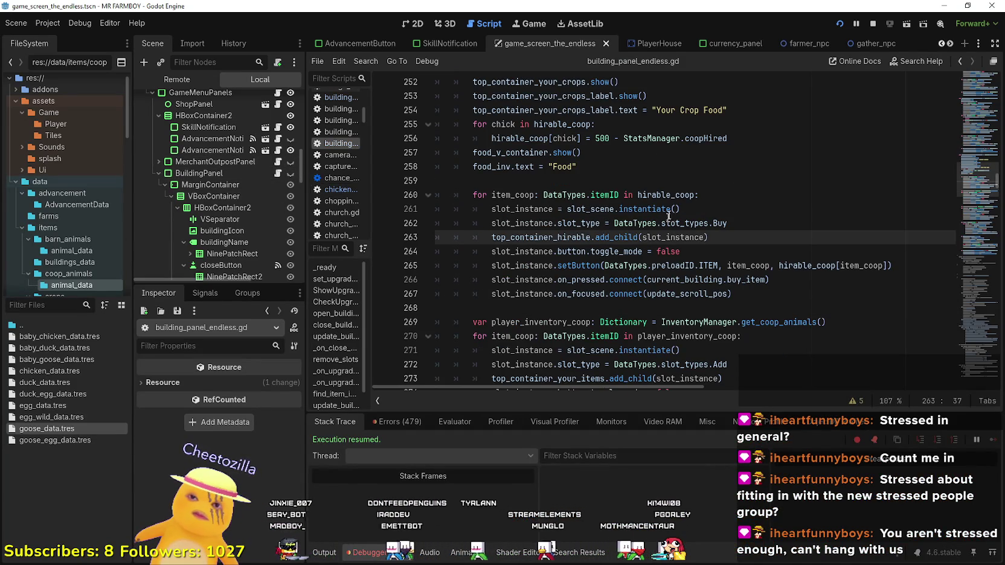
{"action": "double_click", "coordinate": [669, 195]}
{"action": "left_click", "coordinate": [788, 238]}
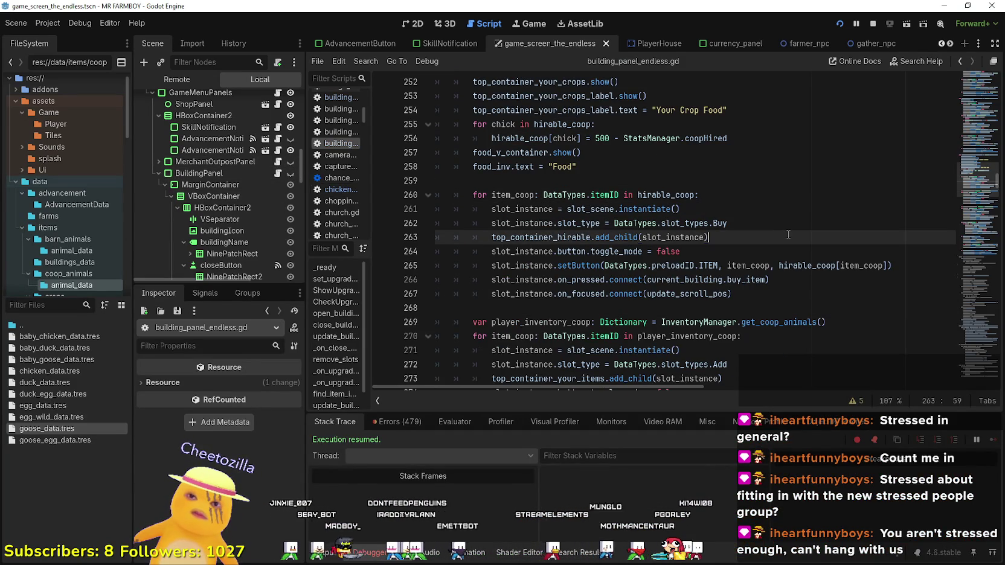
{"action": "triple_click", "coordinate": [783, 225]}
{"action": "double_click", "coordinate": [746, 279]}
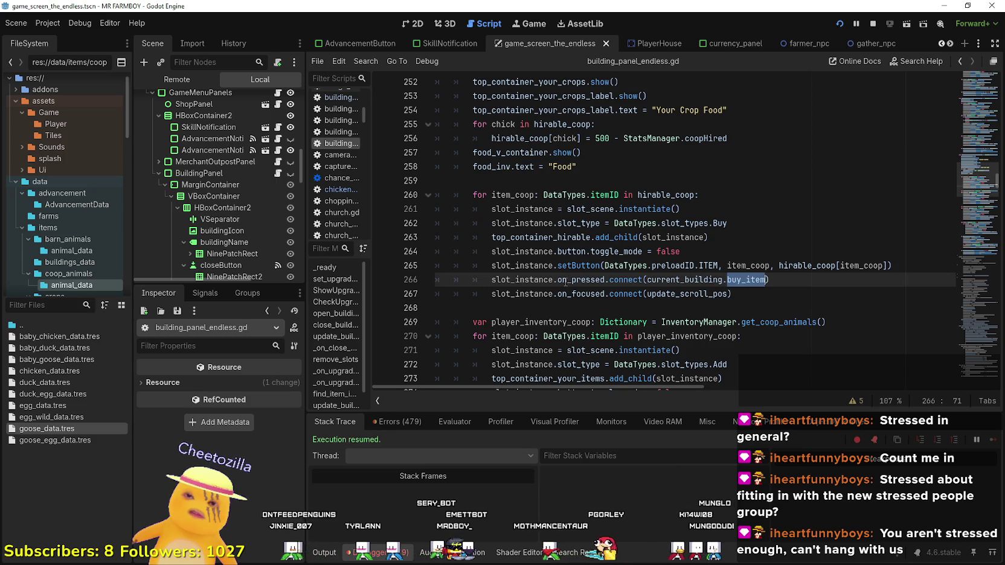
{"action": "double_click", "coordinate": [579, 280]}
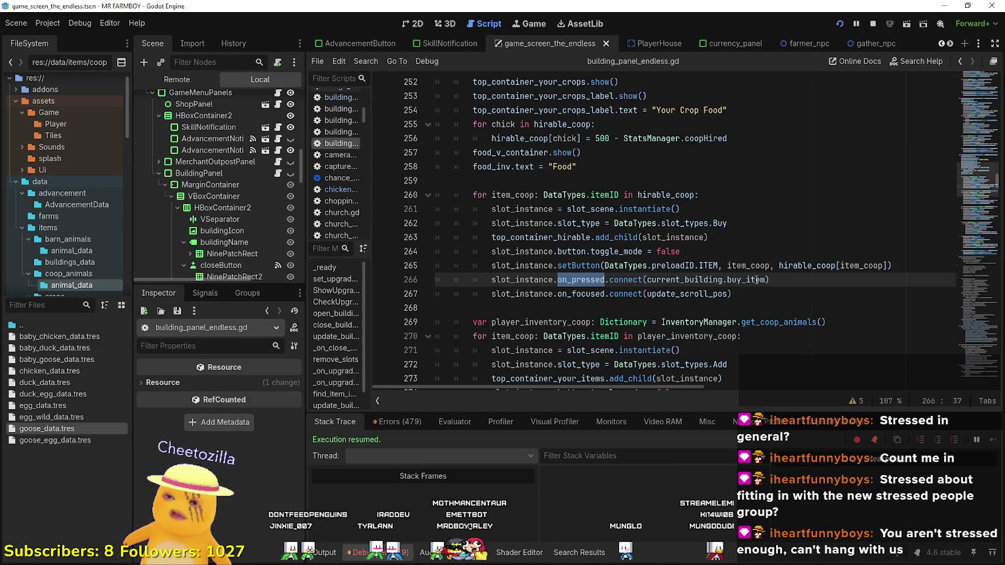
{"action": "left_click_drag", "start_coordinate": [747, 282], "coordinate": [654, 279]}
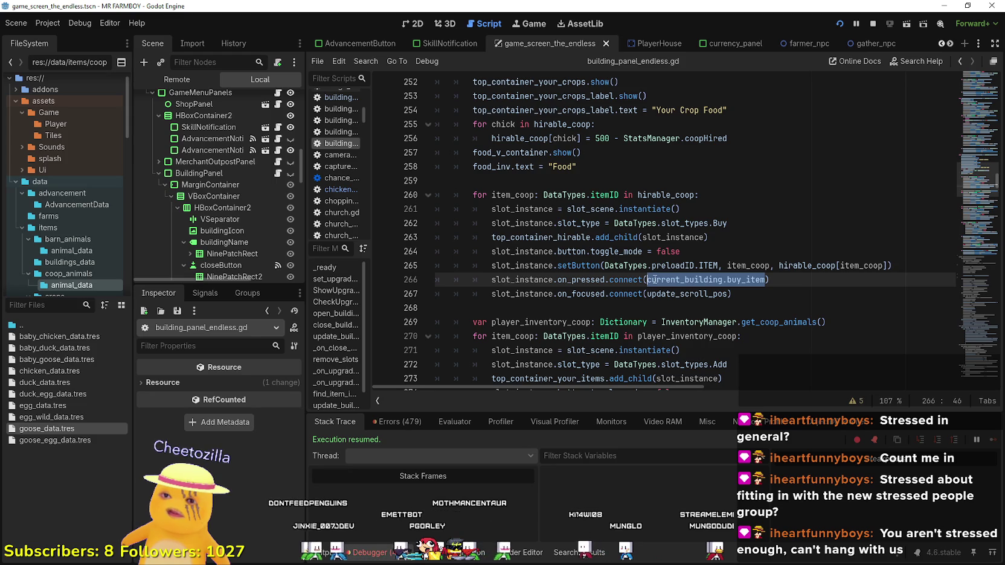
{"action": "scroll", "coordinate": [655, 279], "scroll_direction": "up", "scroll_amount": 2}
{"action": "scroll", "coordinate": [655, 279], "scroll_direction": "up", "scroll_amount": 3}
{"action": "scroll", "coordinate": [655, 279], "scroll_direction": "down", "scroll_amount": 4}
{"action": "scroll", "coordinate": [604, 290], "scroll_direction": "down", "scroll_amount": 1}
{"action": "left_click", "coordinate": [561, 294]}
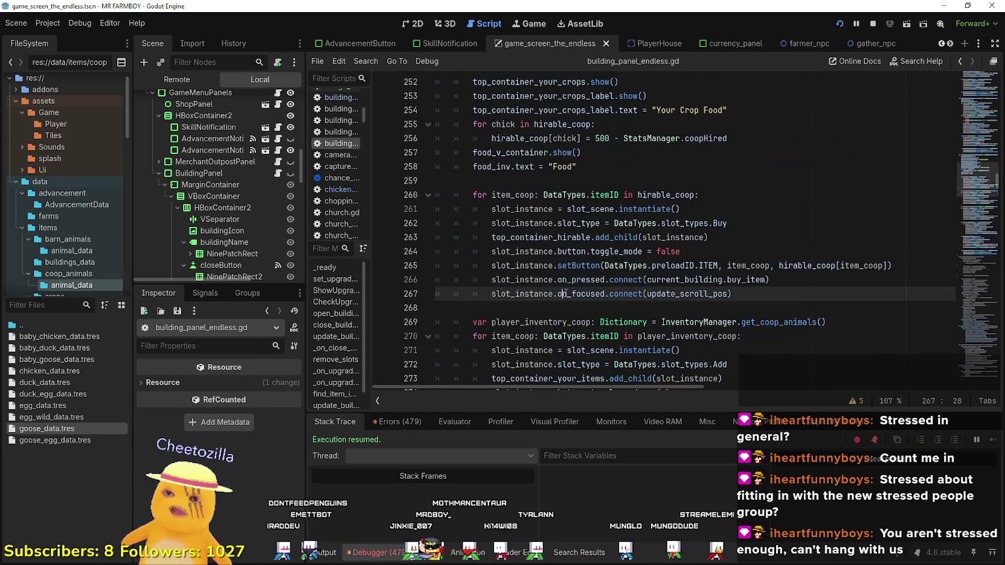
- Set a breakpoint on line 266 and resume the running game
{"action": "left_click", "coordinate": [382, 279]}
{"action": "left_click", "coordinate": [614, 280]}
{"action": "key", "text": "Escape"}
{"action": "key", "text": "e"}
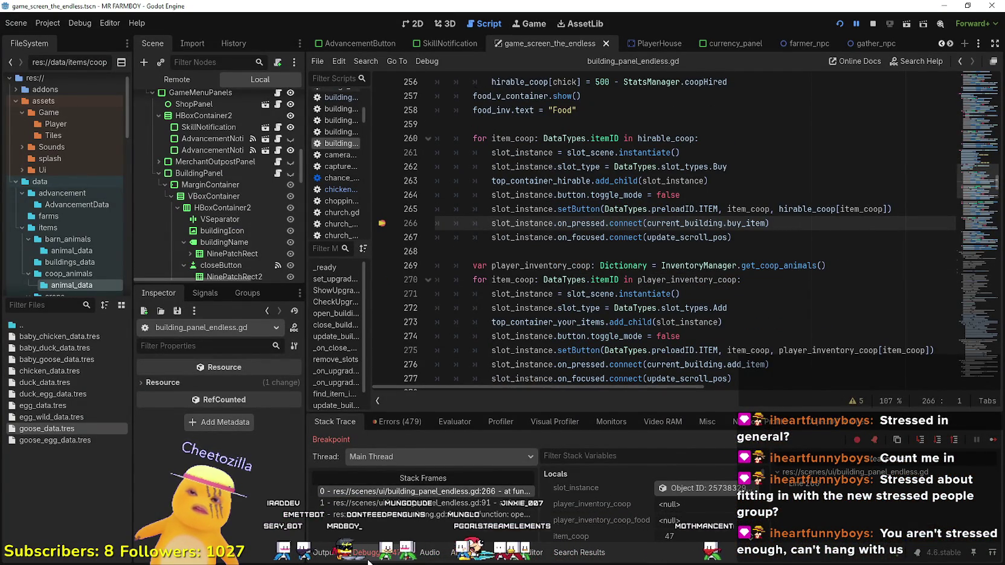
- Review the Errors list in the debugger and clear it
{"action": "left_click", "coordinate": [398, 422]}
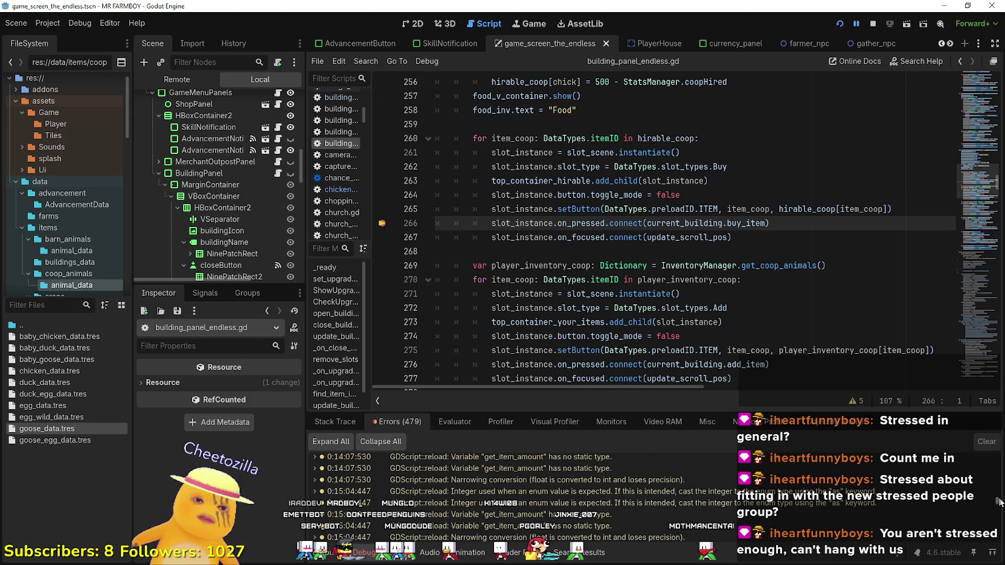
{"action": "scroll", "coordinate": [998, 502], "scroll_direction": "down", "scroll_amount": 10}
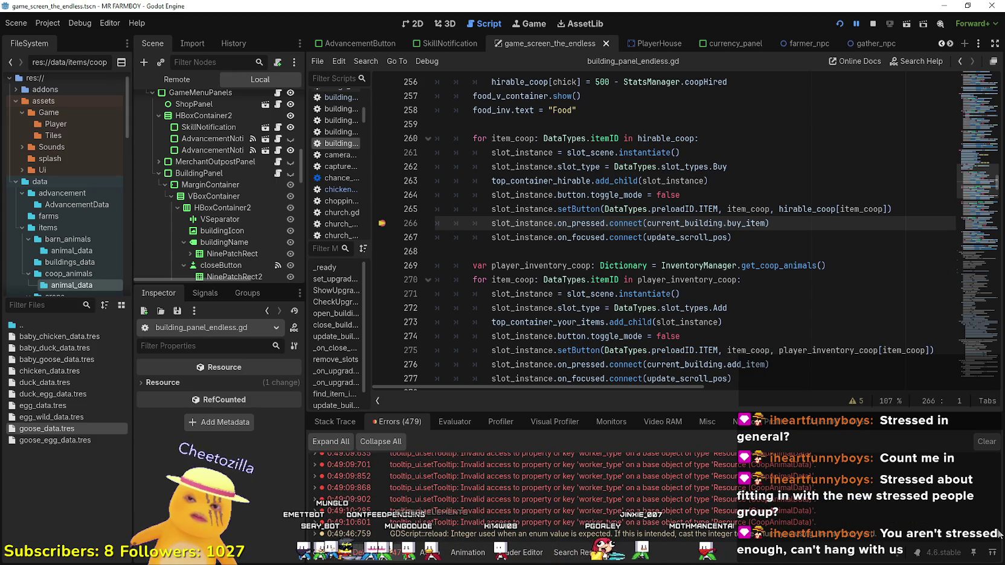
{"action": "scroll", "coordinate": [999, 534], "scroll_direction": "down", "scroll_amount": 10}
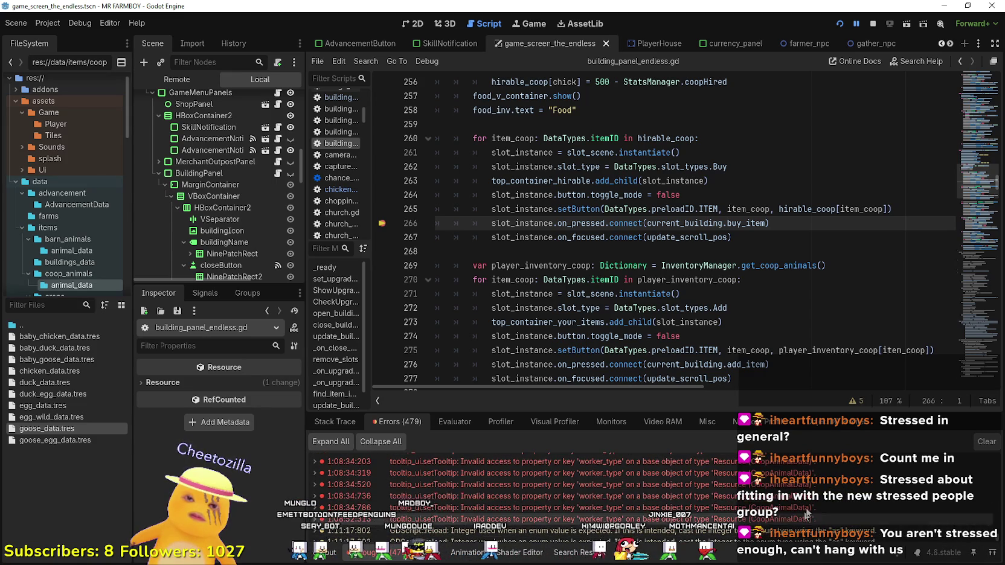
{"action": "scroll", "coordinate": [848, 486], "scroll_direction": "up", "scroll_amount": 1}
{"action": "scroll", "coordinate": [840, 488], "scroll_direction": "down", "scroll_amount": 5}
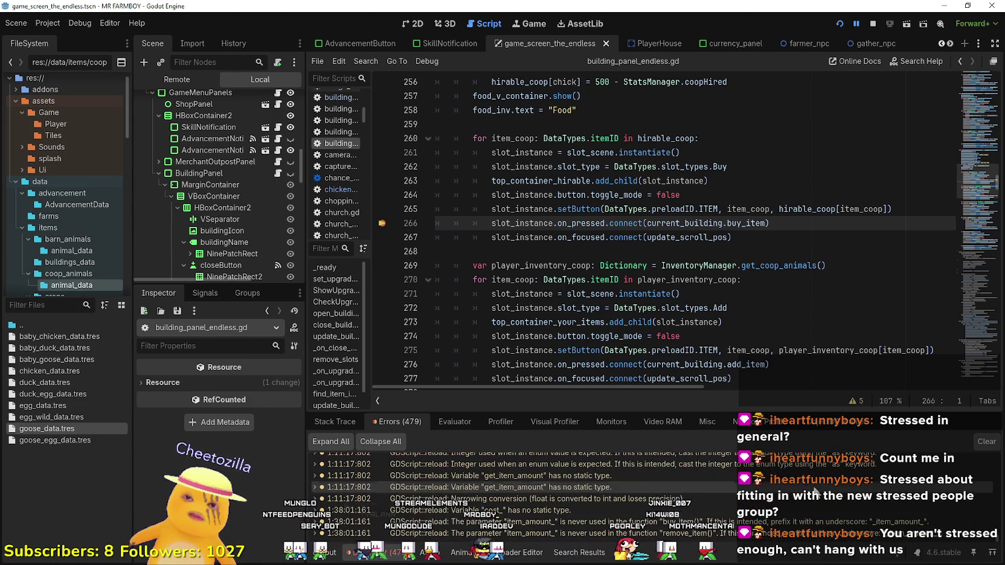
{"action": "scroll", "coordinate": [613, 346], "scroll_direction": "down", "scroll_amount": 4}
{"action": "left_click", "coordinate": [984, 441]}
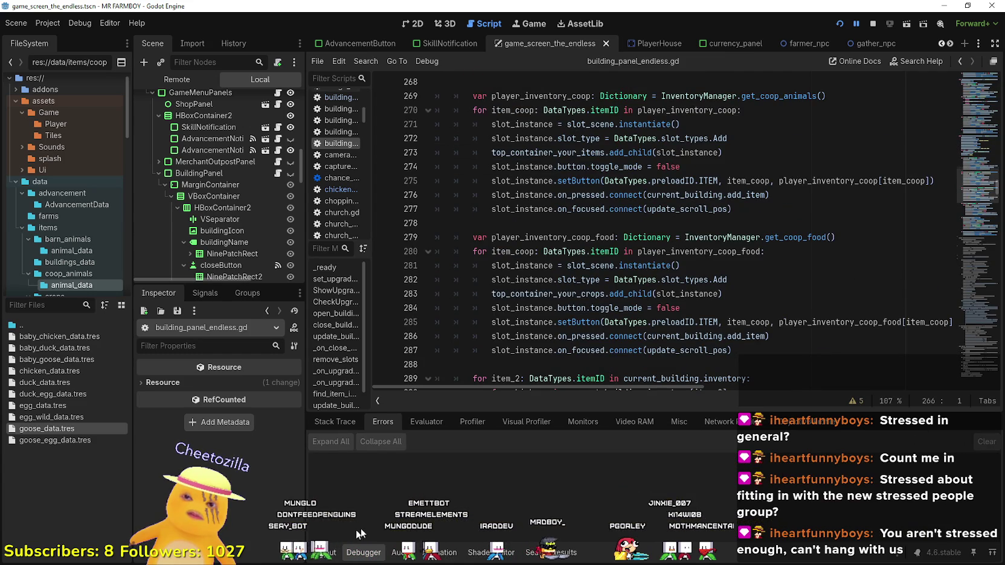
{"action": "scroll", "coordinate": [497, 307], "scroll_direction": "up", "scroll_amount": 3}
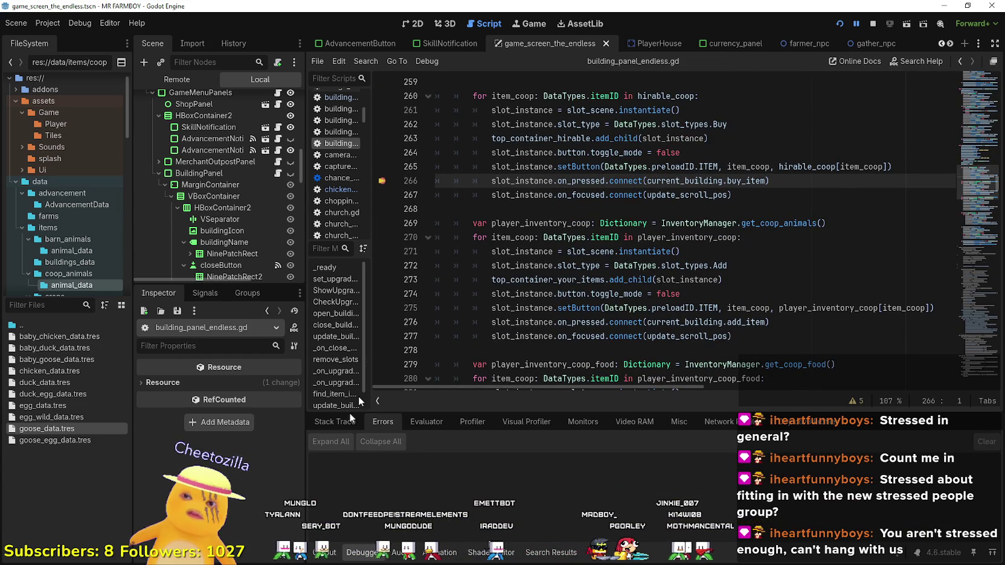
- Check the context menu on the buy_item call in line 266, closing it without changes
{"action": "left_click", "coordinate": [567, 223]}
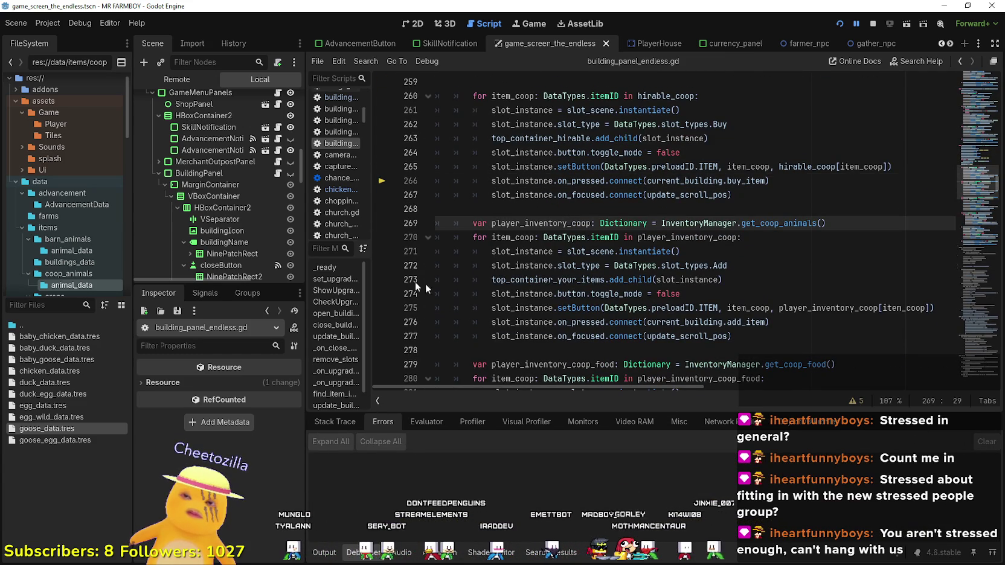
{"action": "left_click", "coordinate": [757, 180]}
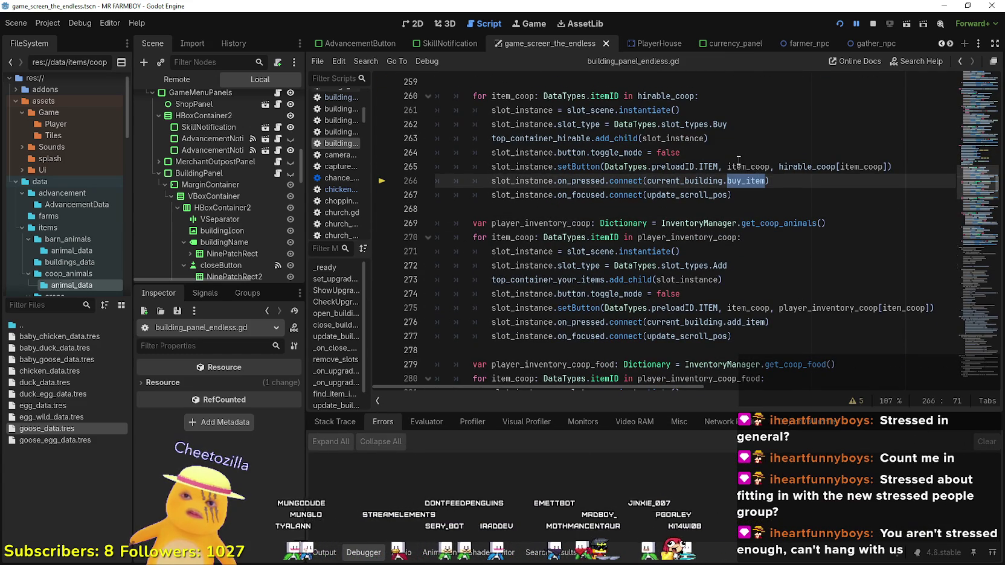
{"action": "right_click", "coordinate": [739, 180]}
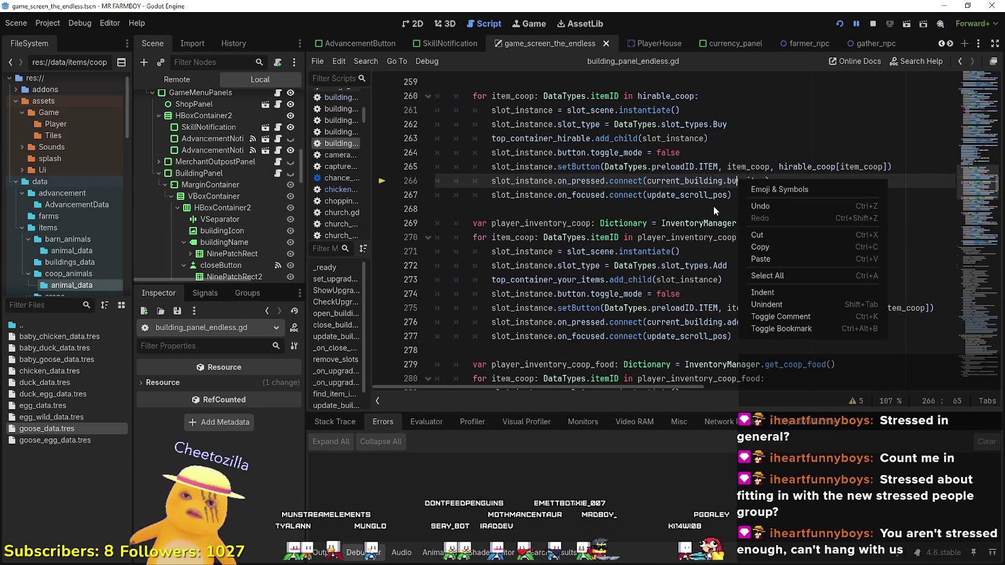
{"action": "key", "text": "Escape"}
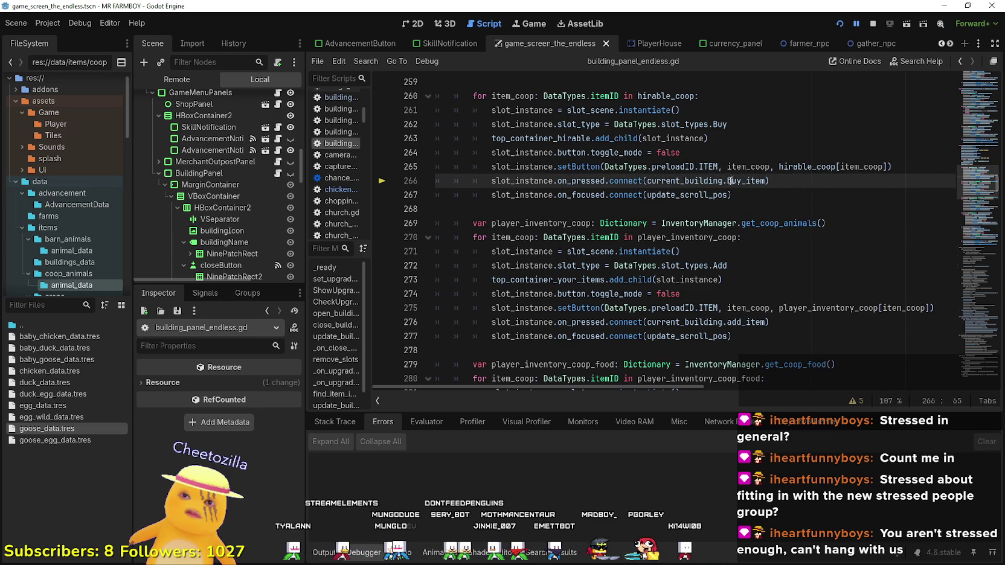
{"action": "key", "text": "Left"}
{"action": "key", "text": "Left"}
{"action": "right_click", "coordinate": [738, 181]}
{"action": "key", "text": "Escape"}
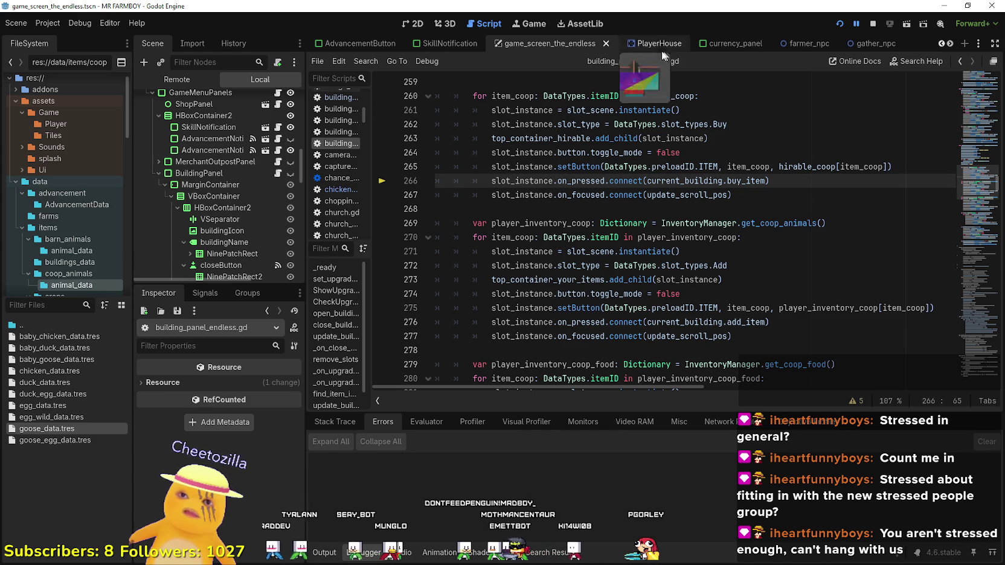
{"action": "left_click", "coordinate": [950, 44]}
- Switch to the chickenCoop scene and open its chicken_coop.gd script
{"action": "left_click", "coordinate": [950, 44]}
{"action": "left_click", "coordinate": [950, 44]}
{"action": "left_click", "coordinate": [949, 44]}
{"action": "left_click", "coordinate": [950, 44]}
{"action": "left_click", "coordinate": [950, 44]}
{"action": "left_click", "coordinate": [950, 44]}
{"action": "left_click", "coordinate": [669, 44]}
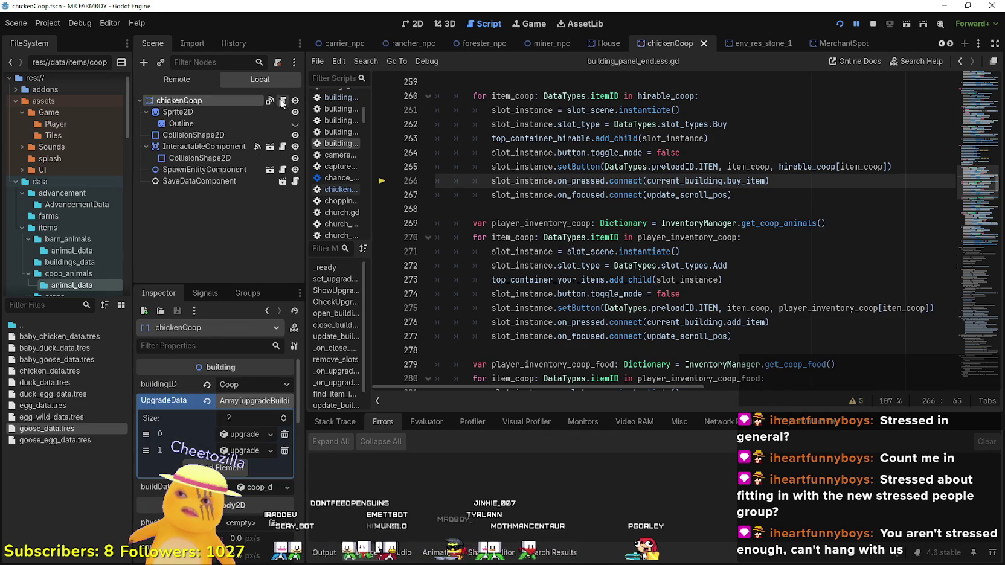
{"action": "left_click", "coordinate": [281, 101]}
{"action": "scroll", "coordinate": [602, 265], "scroll_direction": "up", "scroll_amount": 10}
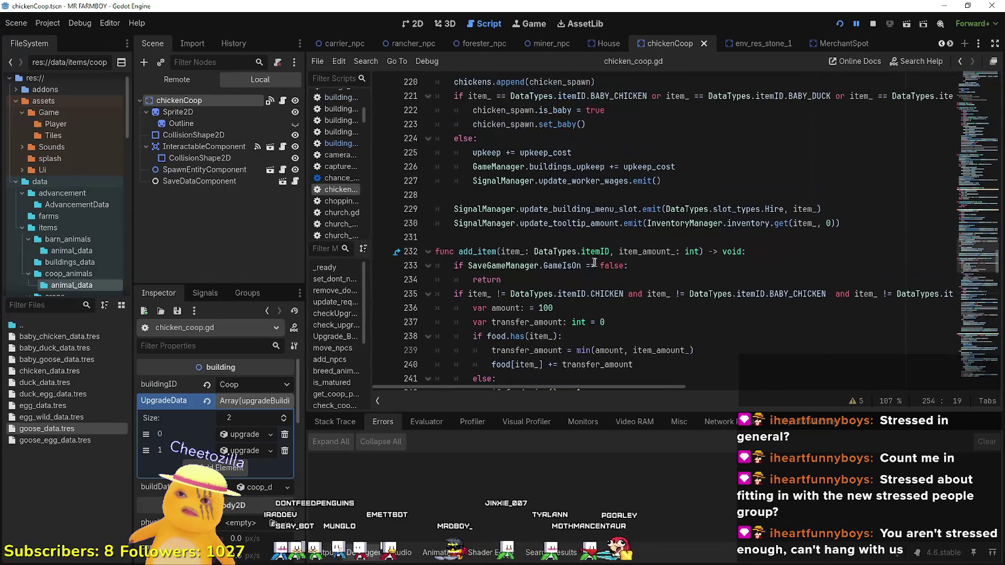
{"action": "scroll", "coordinate": [595, 263], "scroll_direction": "down", "scroll_amount": 7}
{"action": "scroll", "coordinate": [587, 256], "scroll_direction": "up", "scroll_amount": 5}
{"action": "scroll", "coordinate": [587, 256], "scroll_direction": "up", "scroll_amount": 10}
{"action": "scroll", "coordinate": [477, 223], "scroll_direction": "up", "scroll_amount": 2}
- Add a breakpoint at line 202 in buy_item and review get_coop_price
{"action": "left_click", "coordinate": [477, 215]}
{"action": "scroll", "coordinate": [459, 199], "scroll_direction": "down", "scroll_amount": 3}
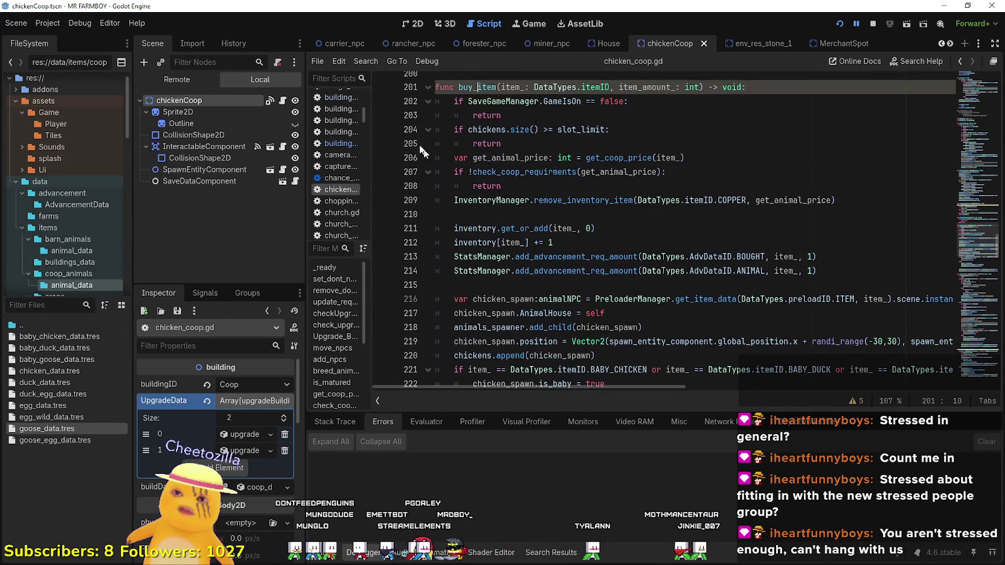
{"action": "left_click", "coordinate": [384, 105]}
{"action": "left_click", "coordinate": [549, 129]}
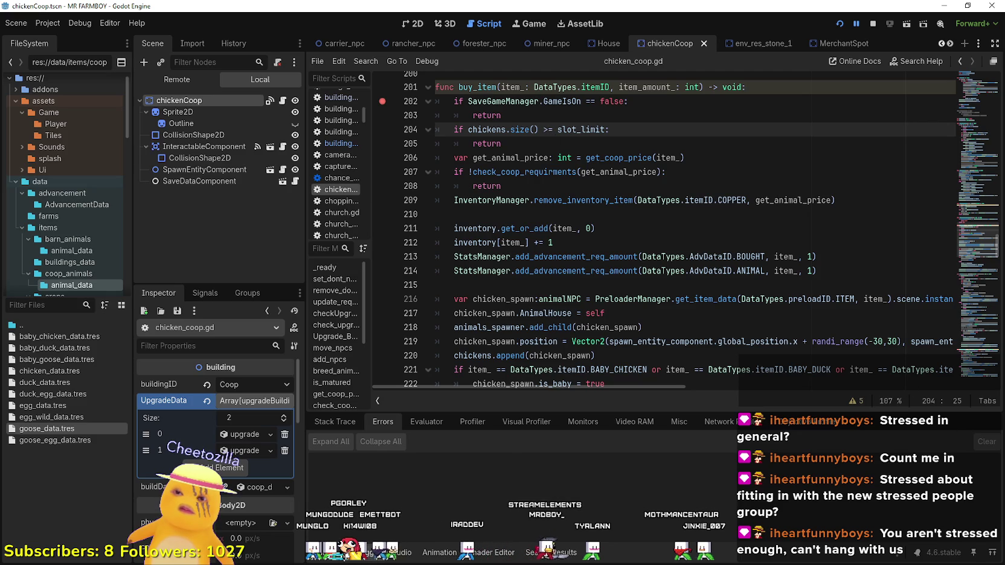
{"action": "left_click", "coordinate": [326, 394]}
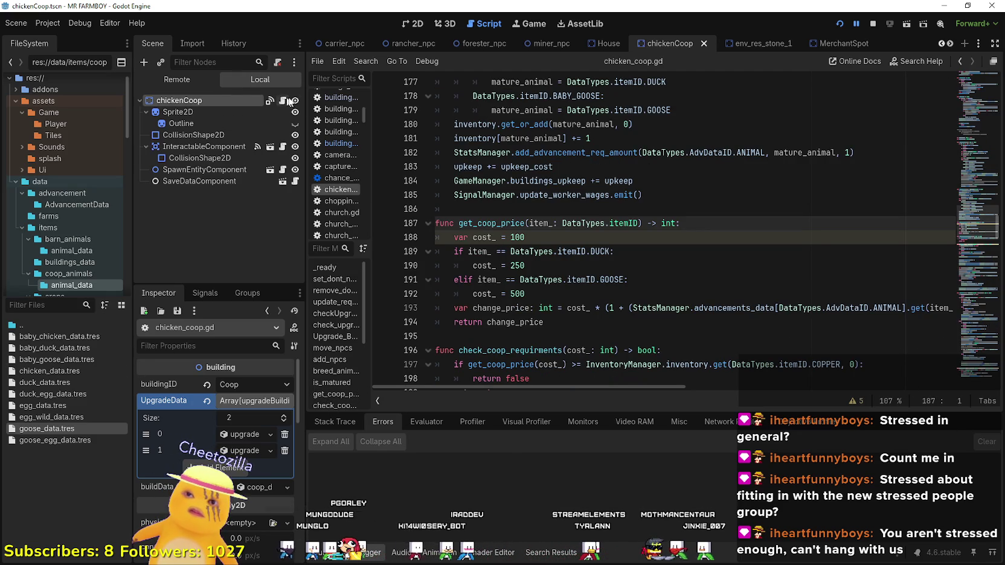
{"action": "scroll", "coordinate": [518, 240], "scroll_direction": "up", "scroll_amount": 5}
{"action": "scroll", "coordinate": [518, 241], "scroll_direction": "down", "scroll_amount": 8}
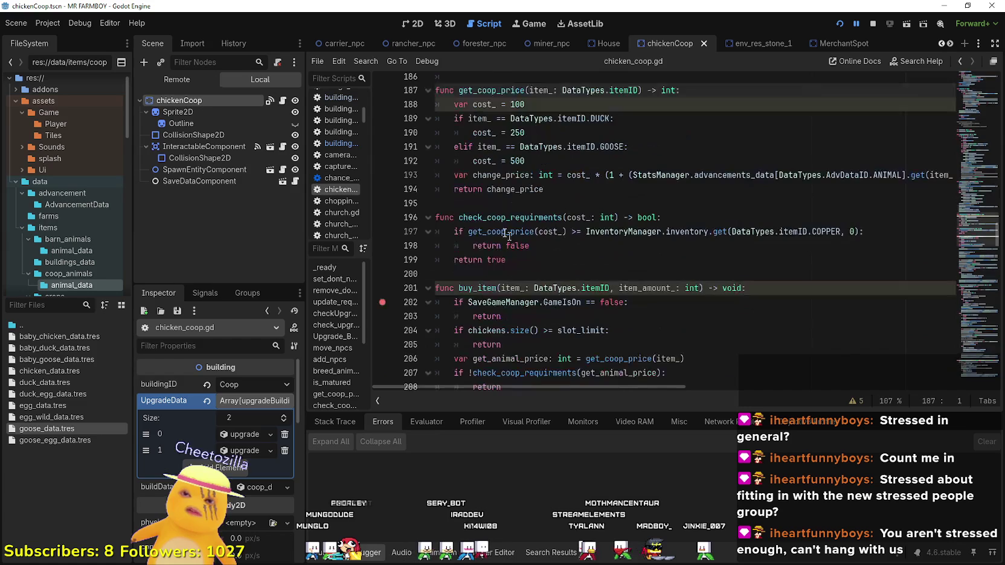
- Return to buy_item, switch back to the debugger and resume the paused game
{"action": "left_click", "coordinate": [517, 302]}
{"action": "scroll", "coordinate": [517, 301], "scroll_direction": "down", "scroll_amount": 2}
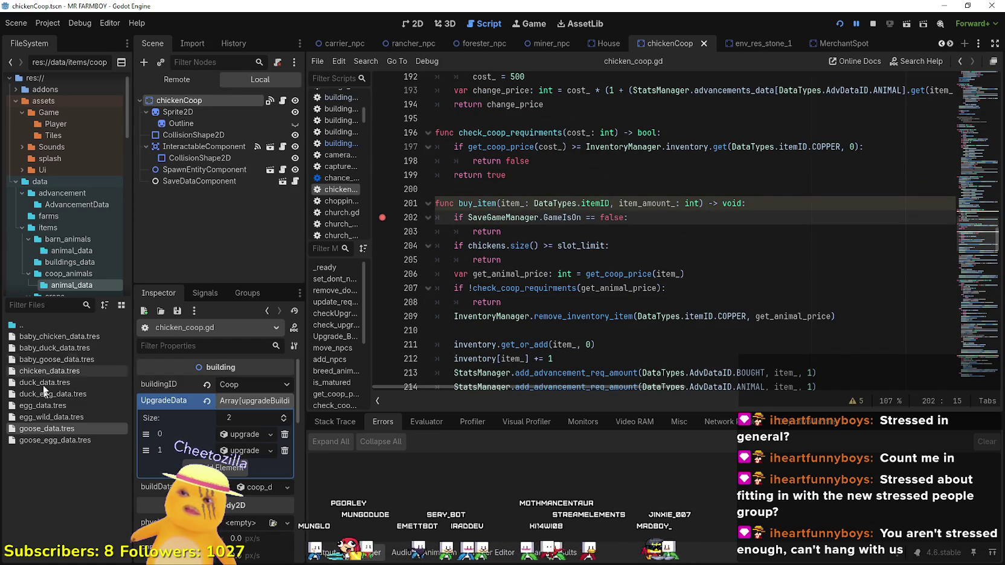
{"action": "left_click", "coordinate": [329, 557]}
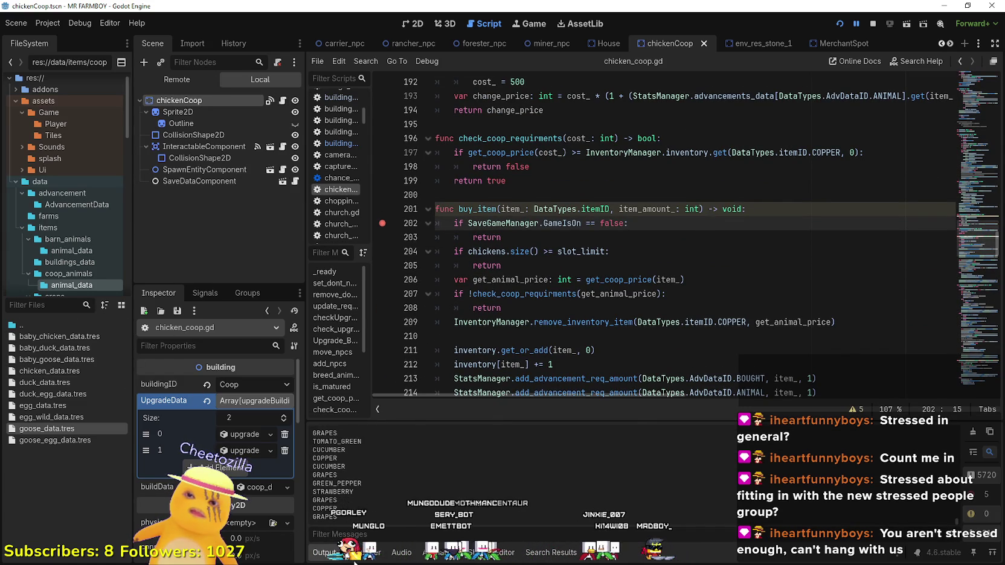
{"action": "left_click", "coordinate": [365, 552]}
{"action": "left_click", "coordinate": [993, 439]}
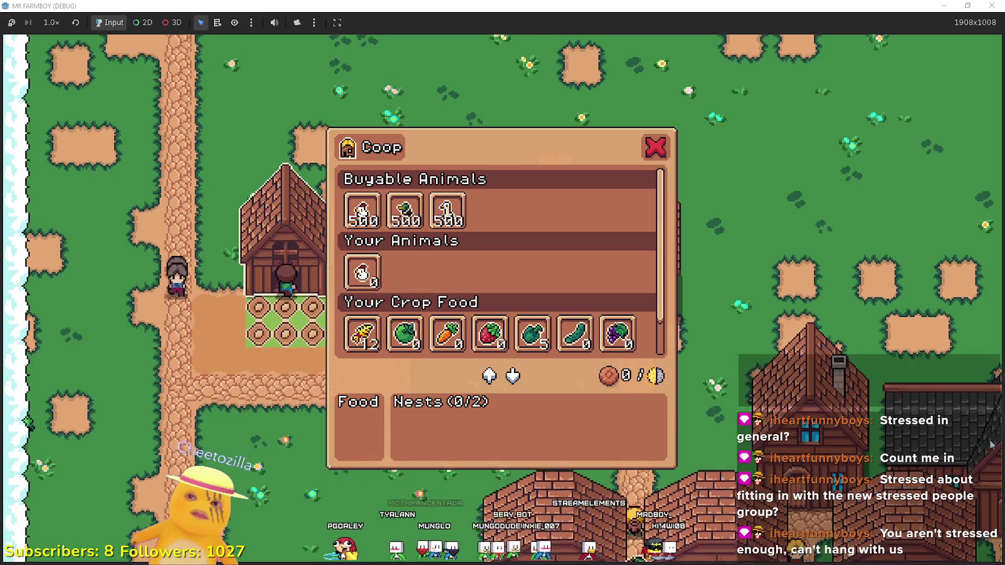
- Walk the farmer around the coop, cancel moving it, and view the coop's buyable animals
{"action": "key", "text": "e"}
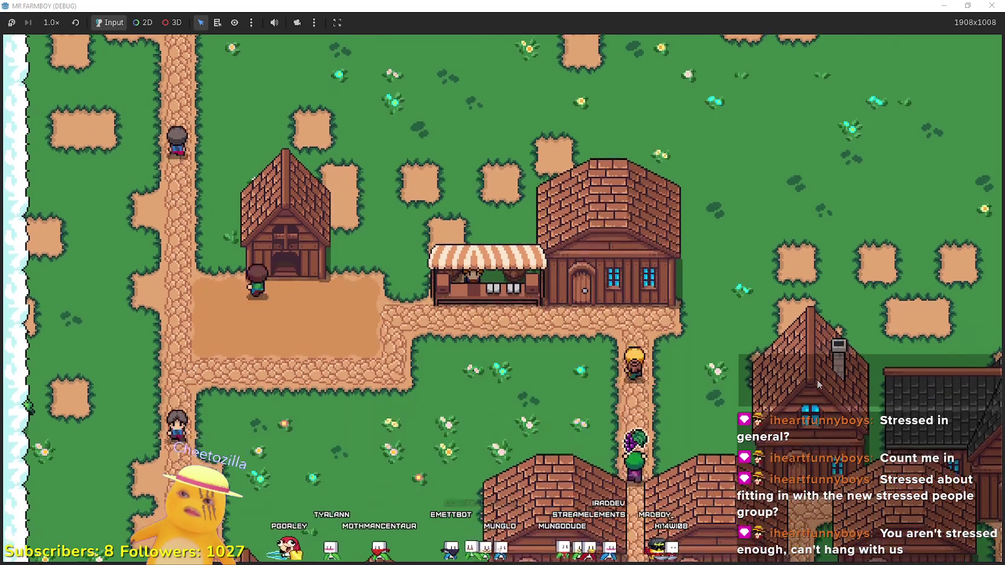
{"action": "key", "text": "e"}
{"action": "key", "text": "s"}
{"action": "key", "text": "d"}
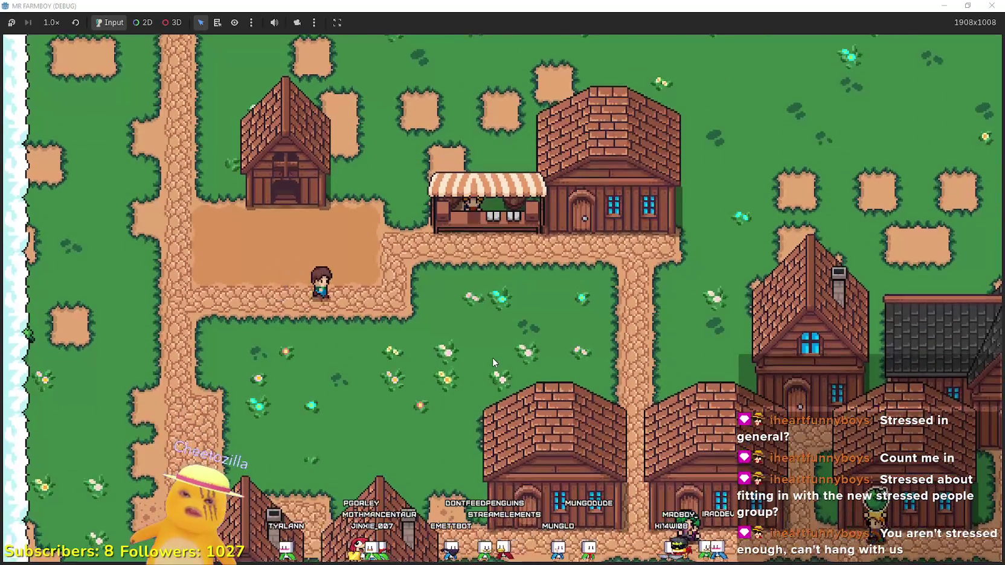
{"action": "key", "text": "w"}
{"action": "key", "text": "e"}
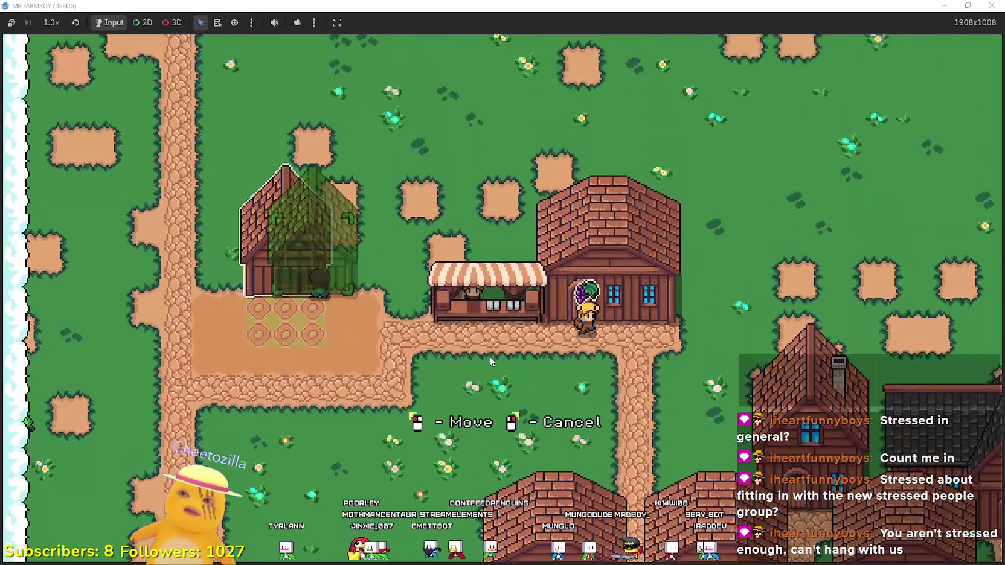
{"action": "key", "text": "d"}
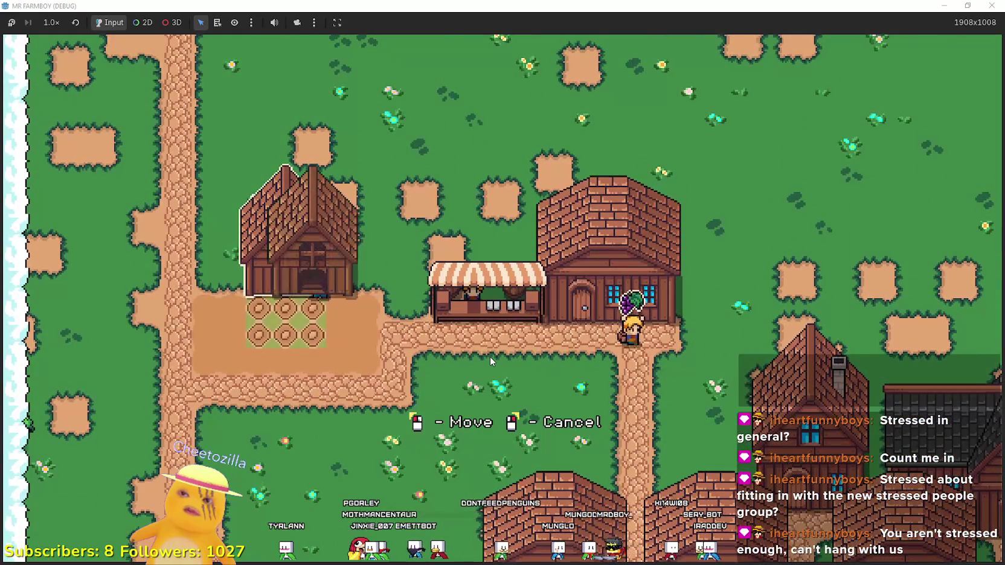
{"action": "key", "text": "s"}
{"action": "key", "text": "c"}
{"action": "right_click", "coordinate": [488, 361]}
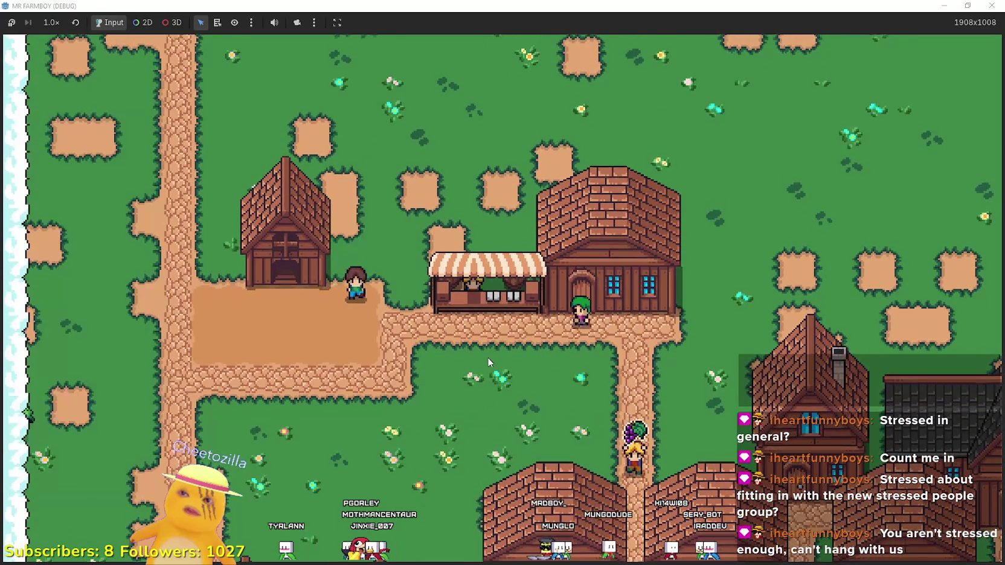
{"action": "key", "text": "s"}
{"action": "key", "text": "a"}
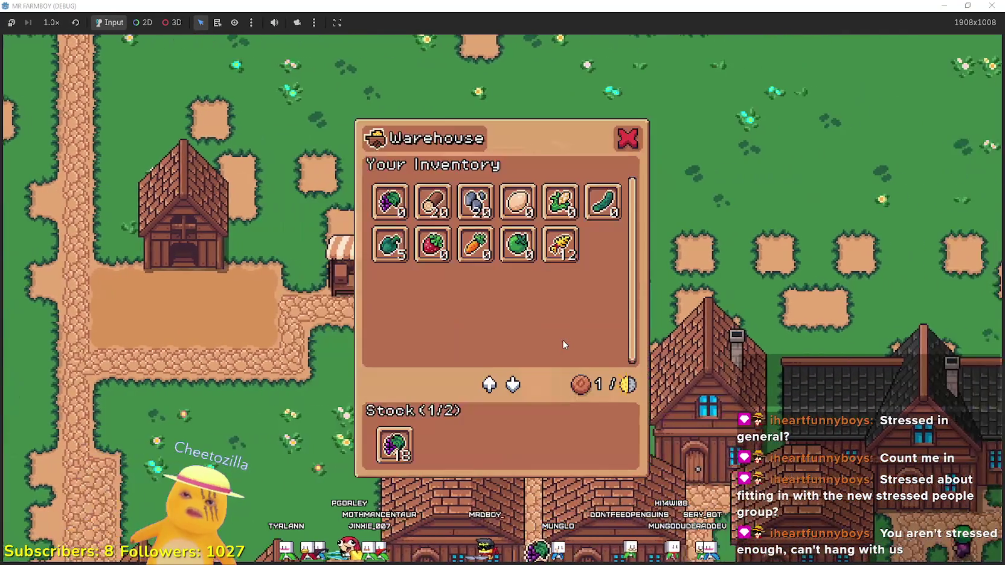
{"action": "key", "text": "a"}
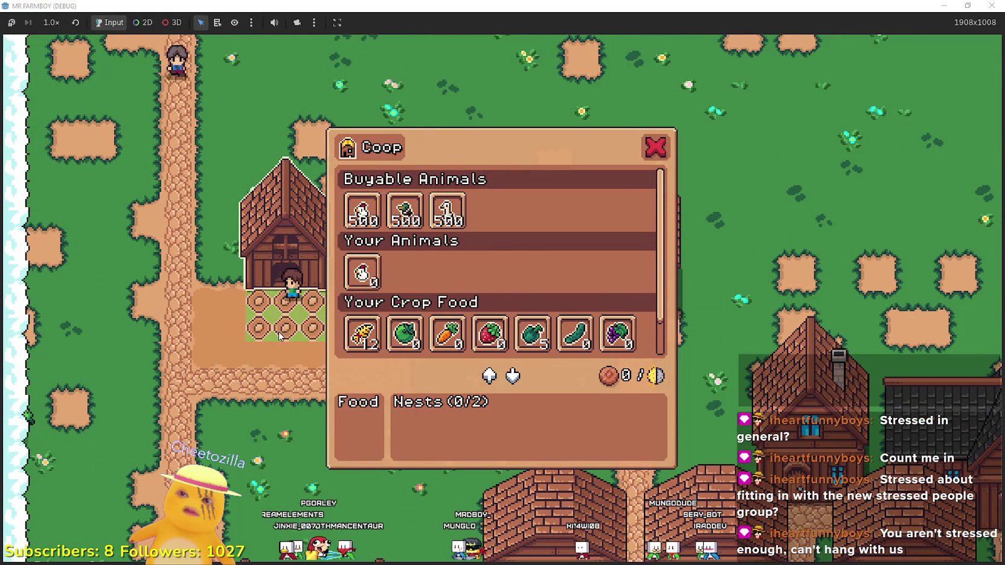
{"action": "mouse_move", "coordinate": [366, 216]}
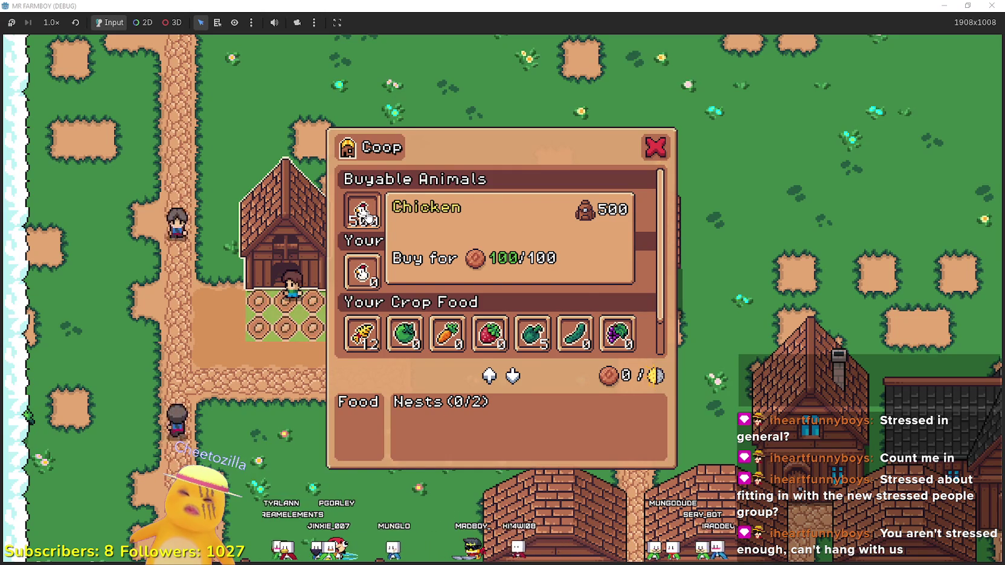
{"action": "key", "text": "s"}
- Build a barn and a second coop on the farm from the crafting list
{"action": "key", "text": "c"}
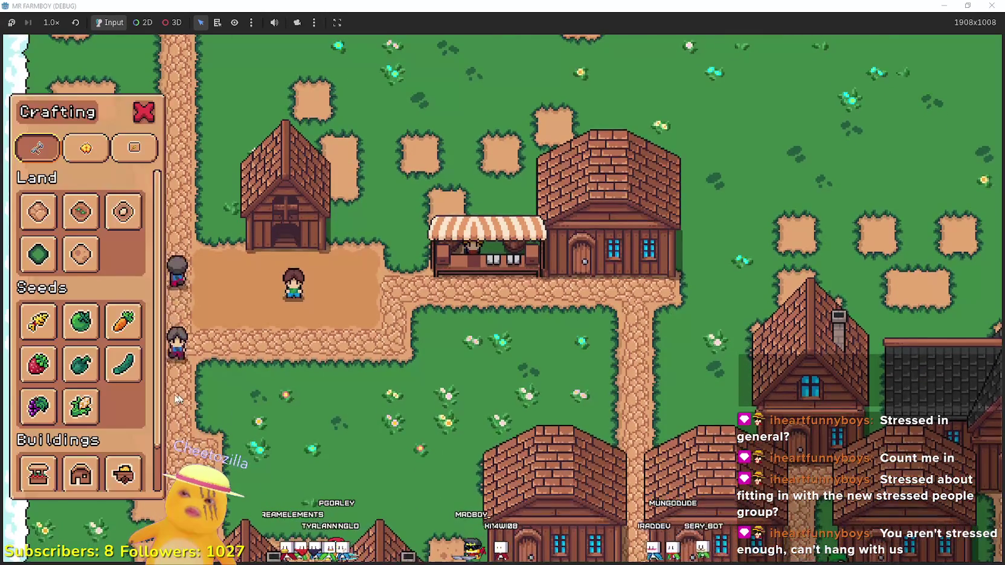
{"action": "key", "text": "s"}
{"action": "scroll", "coordinate": [85, 362], "scroll_direction": "down", "scroll_amount": 2}
{"action": "key", "text": "w"}
{"action": "left_click", "coordinate": [123, 423]}
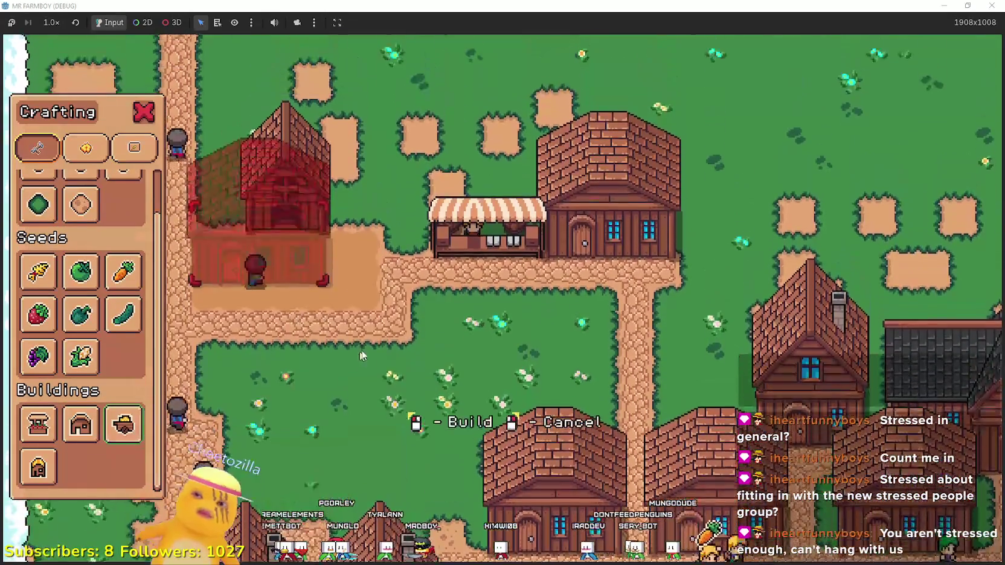
{"action": "left_click", "coordinate": [393, 380]}
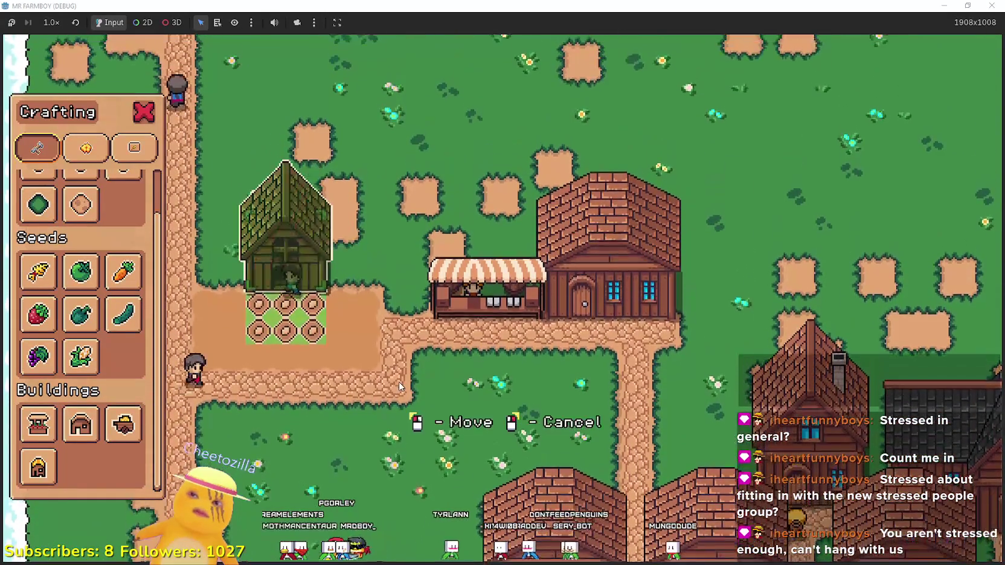
{"action": "left_click", "coordinate": [344, 365]}
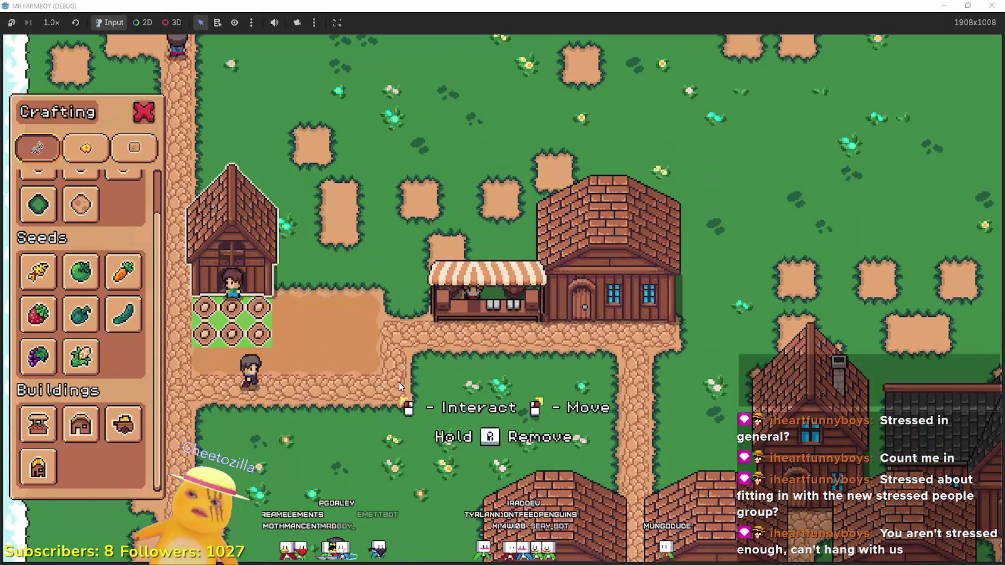
{"action": "left_click", "coordinate": [38, 467]}
{"action": "key", "text": "d"}
{"action": "key", "text": "w"}
{"action": "left_click", "coordinate": [475, 394]}
- Open and close the new coop's panel, then return to buy_item in the editor
{"action": "left_click", "coordinate": [360, 213]}
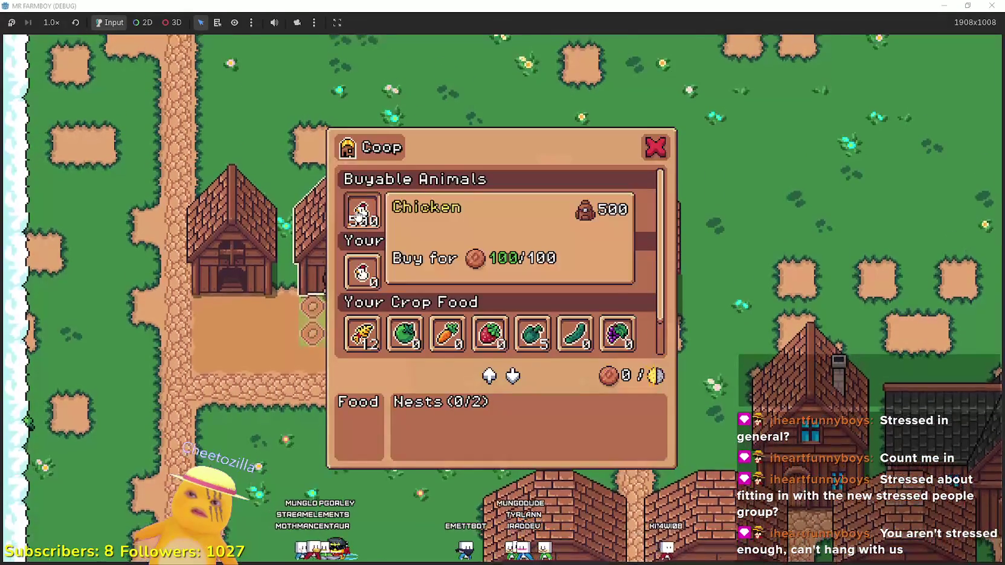
{"action": "key", "text": "Escape"}
{"action": "key", "text": "alt+Tab"}
{"action": "left_click", "coordinate": [609, 240]}
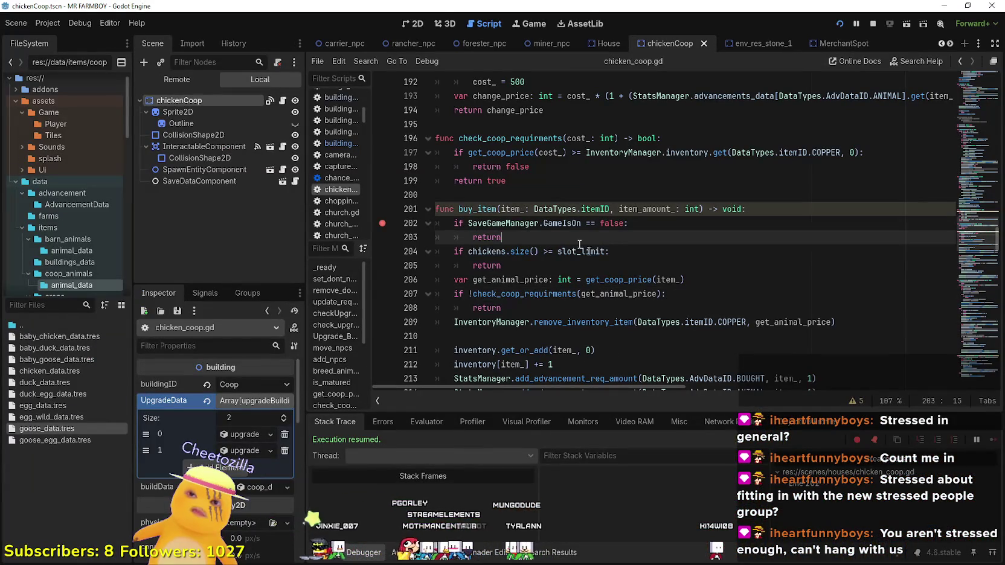
- Select the buy_item name and check its editing context menu
{"action": "double_click", "coordinate": [474, 209]}
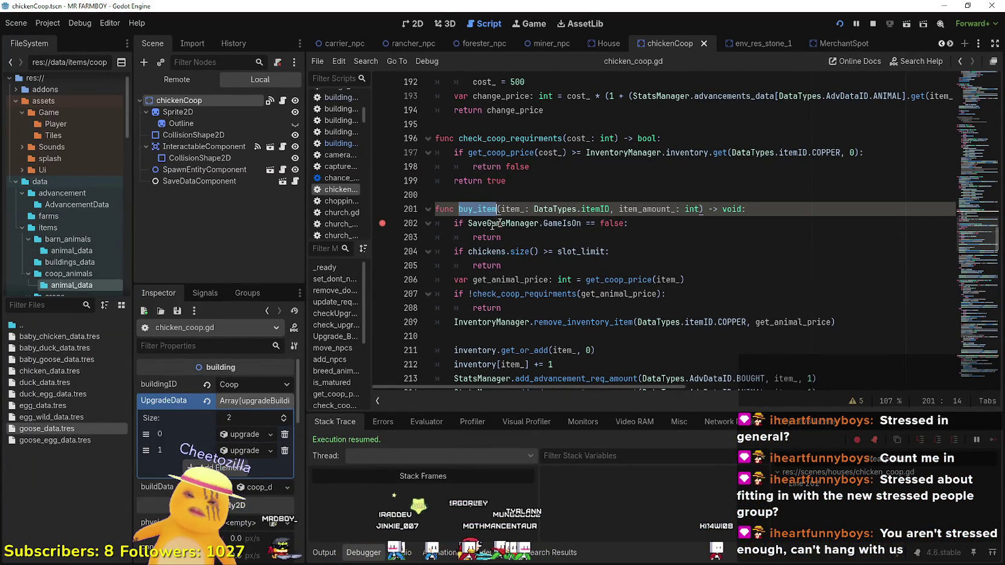
{"action": "scroll", "coordinate": [668, 298], "scroll_direction": "down", "scroll_amount": 10}
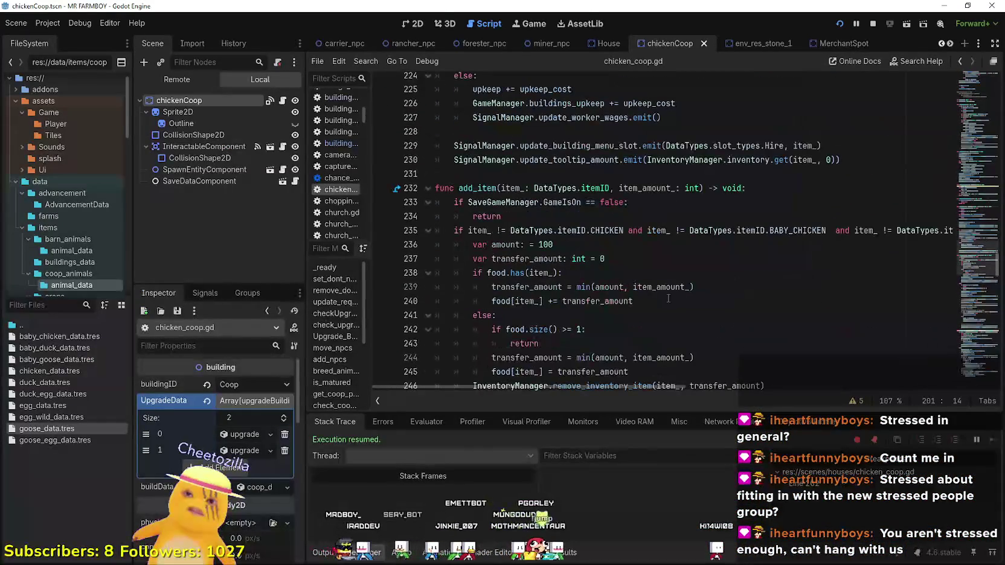
{"action": "scroll", "coordinate": [667, 296], "scroll_direction": "up", "scroll_amount": 9}
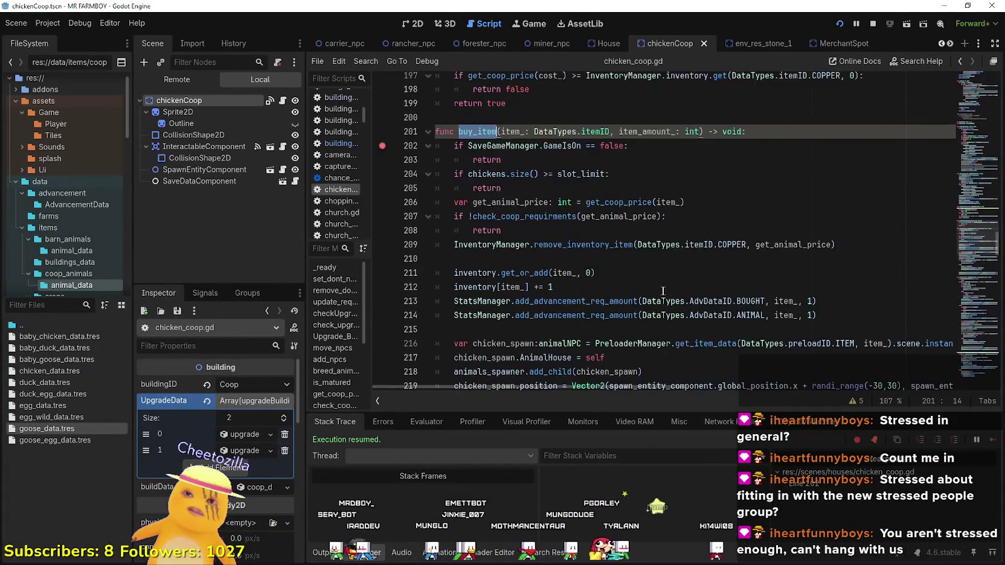
{"action": "scroll", "coordinate": [661, 290], "scroll_direction": "up", "scroll_amount": 1}
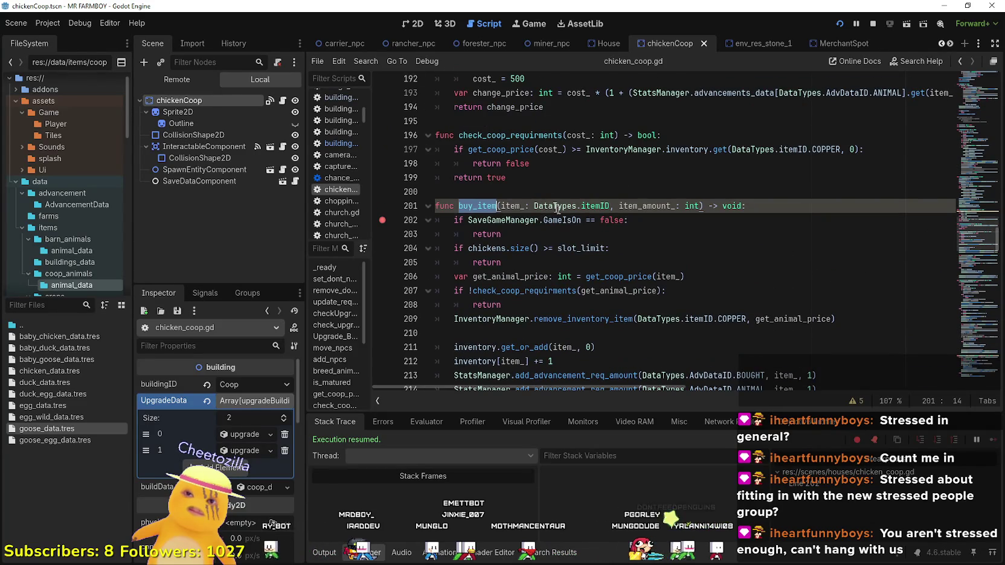
{"action": "left_click", "coordinate": [528, 215]}
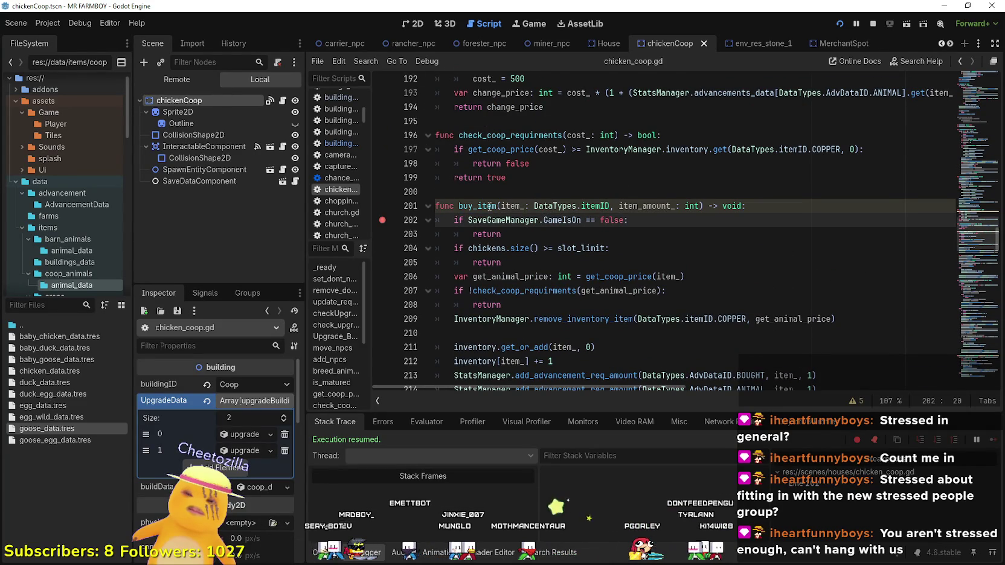
{"action": "right_click", "coordinate": [488, 206]}
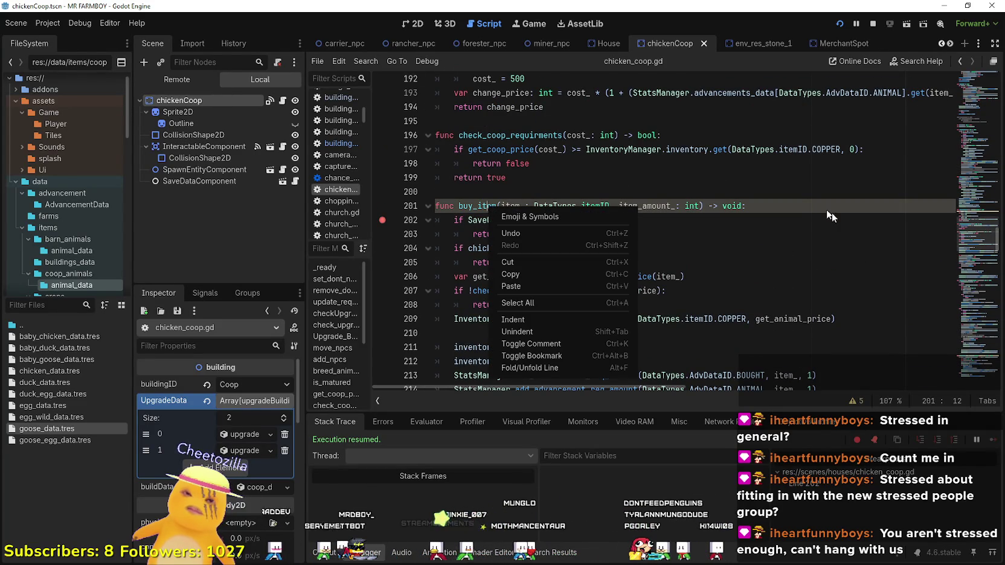
{"action": "left_click", "coordinate": [890, 203]}
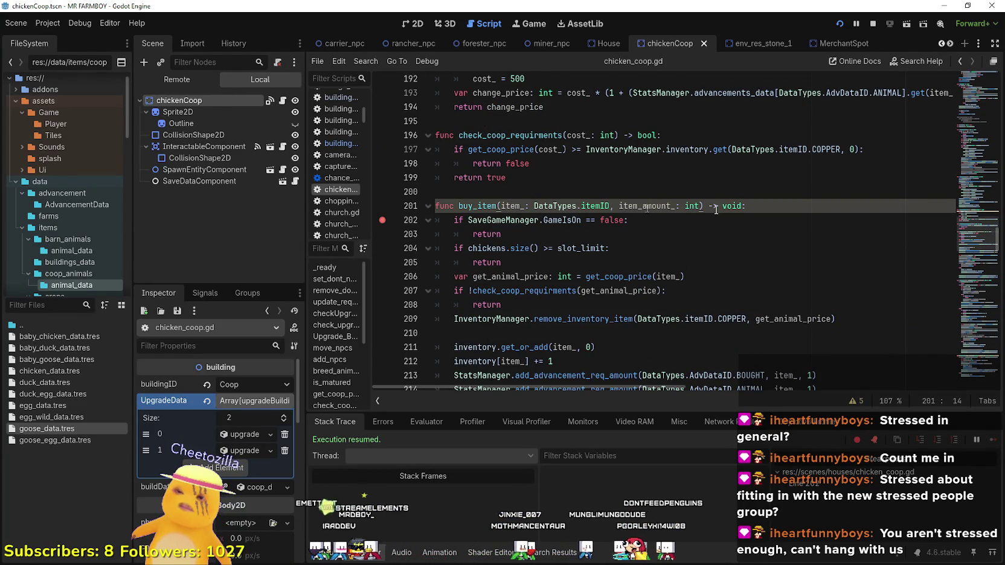
- Look up the 'building' class on the extends line to open building.gd
{"action": "left_click_drag", "start_coordinate": [973, 171], "coordinate": [963, 64]}
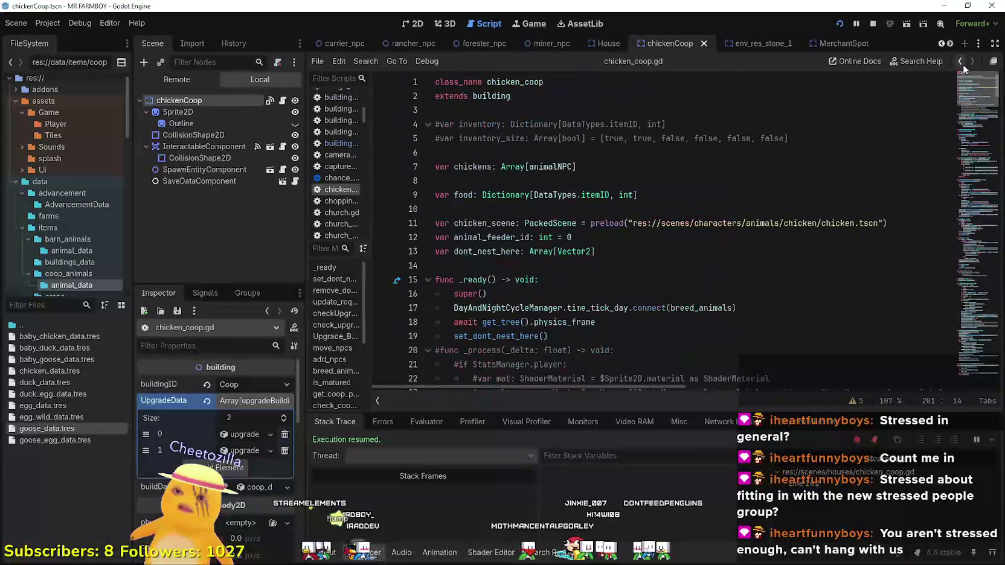
{"action": "right_click", "coordinate": [487, 98]}
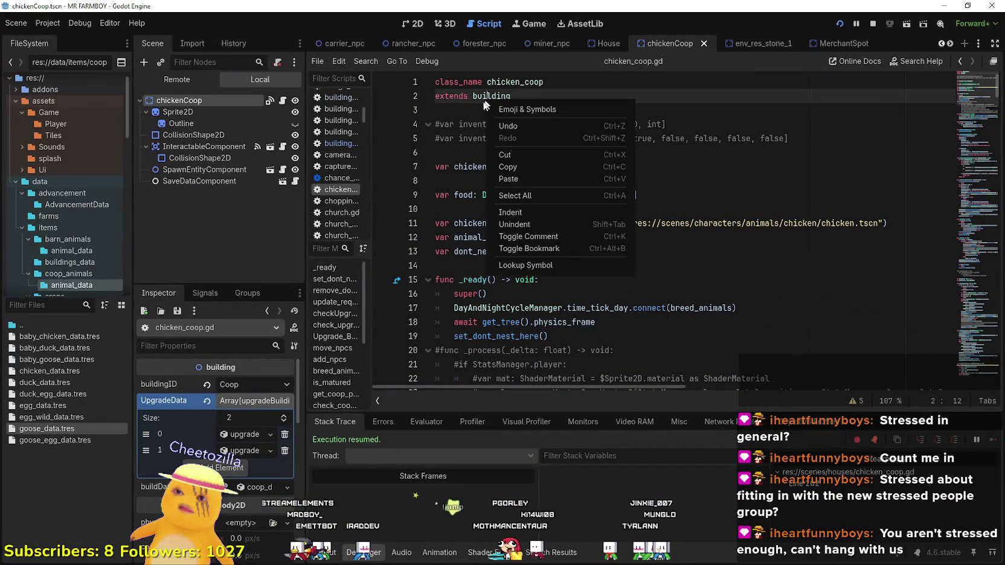
{"action": "left_click", "coordinate": [508, 265]}
{"action": "scroll", "coordinate": [510, 262], "scroll_direction": "down", "scroll_amount": 7}
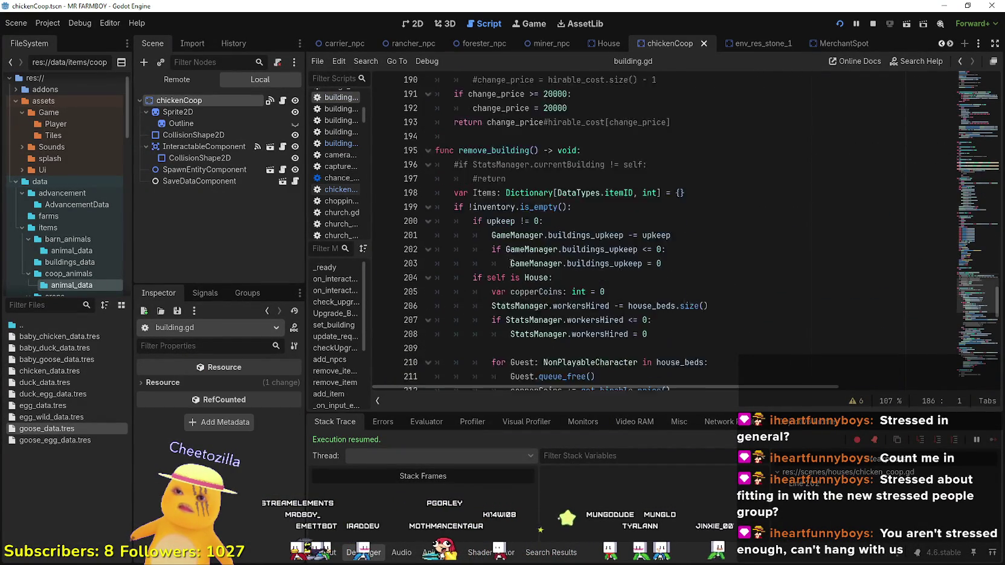
- Duplicate add_item in building.gd as a buy_item(item_, amount_) stub and save
{"action": "scroll", "coordinate": [510, 263], "scroll_direction": "down", "scroll_amount": 8}
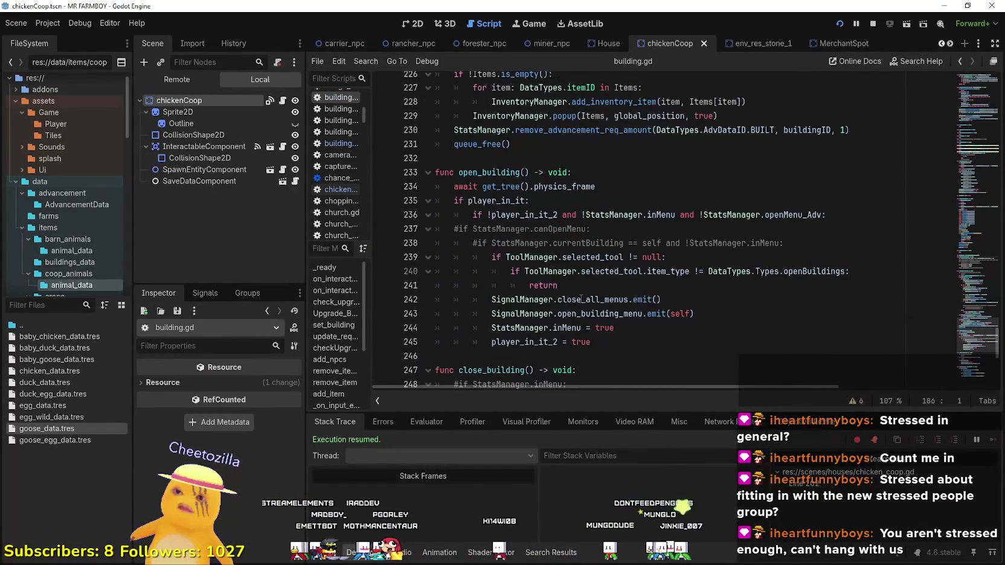
{"action": "scroll", "coordinate": [581, 298], "scroll_direction": "down", "scroll_amount": 8}
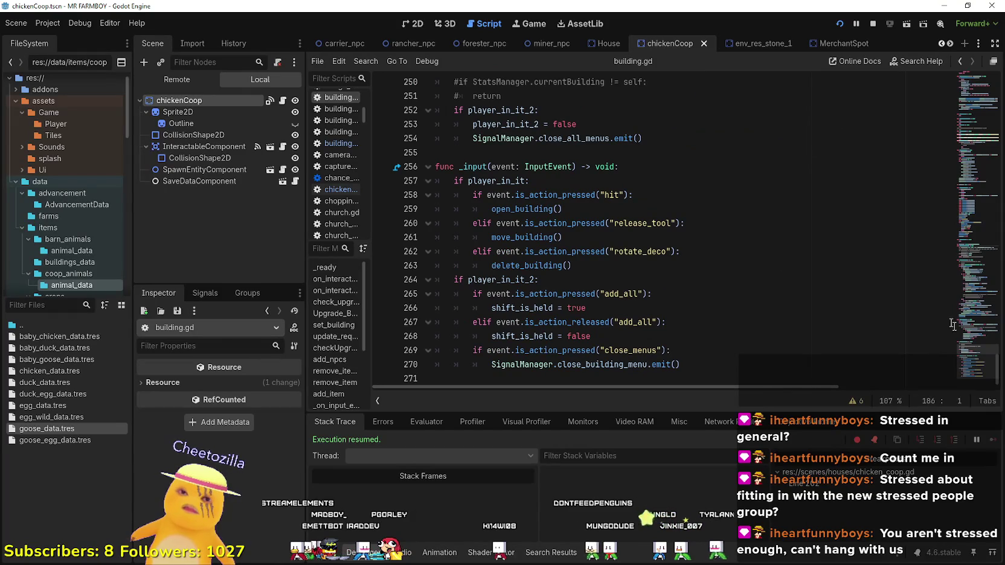
{"action": "mouse_move", "coordinate": [964, 353]}
{"action": "left_mouse_down"}
{"action": "mouse_move", "coordinate": [985, 269]}
{"action": "mouse_move", "coordinate": [991, 183]}
{"action": "mouse_move", "coordinate": [979, 84]}
{"action": "mouse_move", "coordinate": [990, 118]}
{"action": "mouse_move", "coordinate": [988, 202]}
{"action": "mouse_move", "coordinate": [988, 192]}
{"action": "mouse_move", "coordinate": [979, 206]}
{"action": "left_mouse_up"}
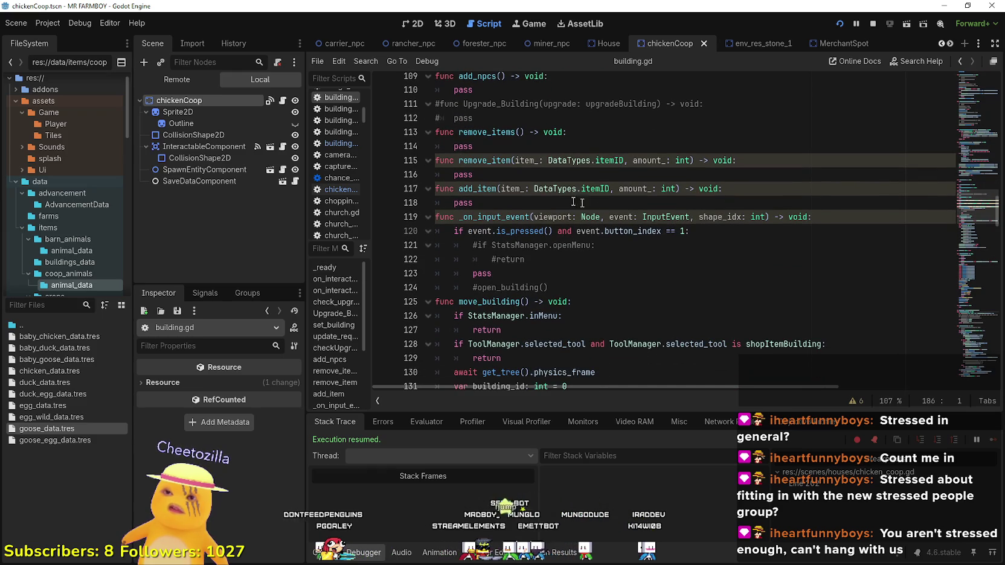
{"action": "scroll", "coordinate": [532, 210], "scroll_direction": "down", "scroll_amount": 4}
{"action": "scroll", "coordinate": [520, 267], "scroll_direction": "up", "scroll_amount": 2}
{"action": "left_click_drag", "start_coordinate": [475, 118], "coordinate": [405, 113]}
{"action": "key", "text": "ctrl+c"}
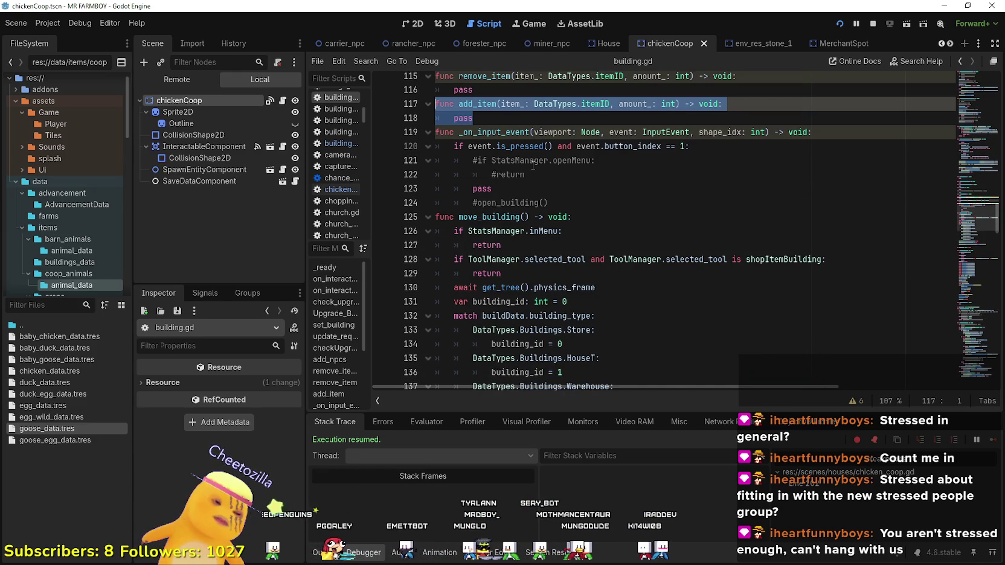
{"action": "left_click", "coordinate": [510, 119]}
{"action": "key", "text": "Return"}
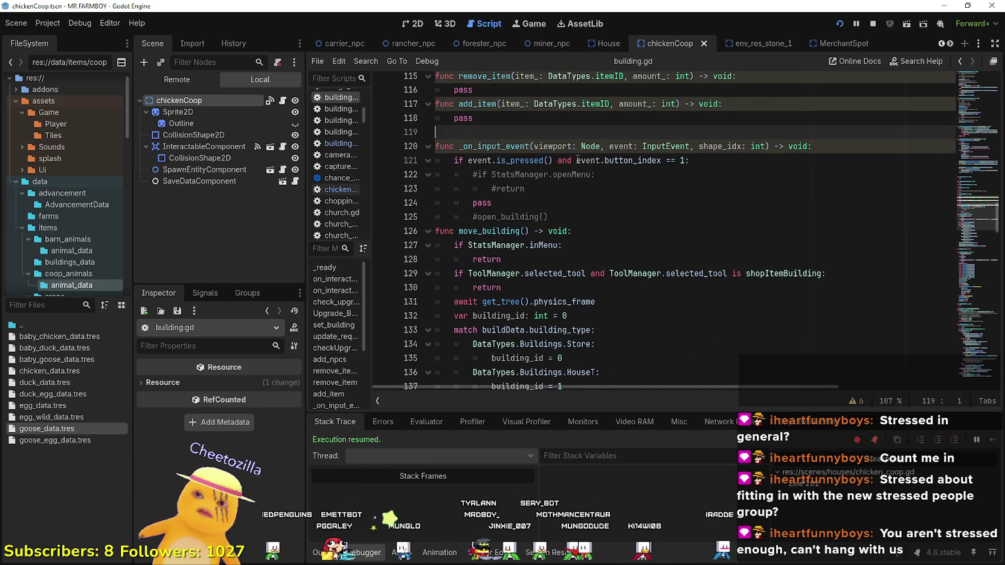
{"action": "key", "text": "ctrl+v"}
{"action": "left_click", "coordinate": [476, 133]}
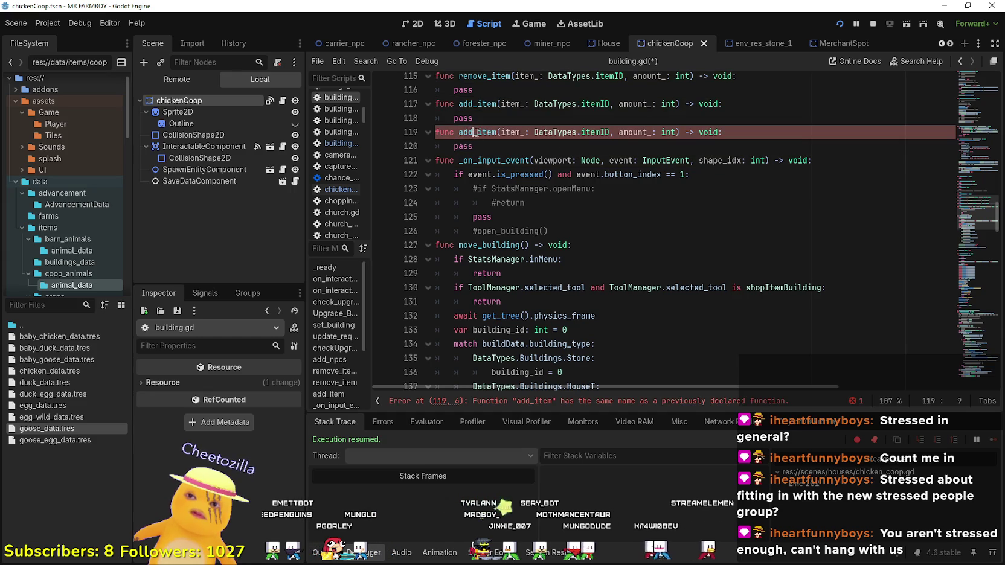
{"action": "left_click_drag", "start_coordinate": [462, 132], "coordinate": [459, 132]}
{"action": "type", "text": "buy"}
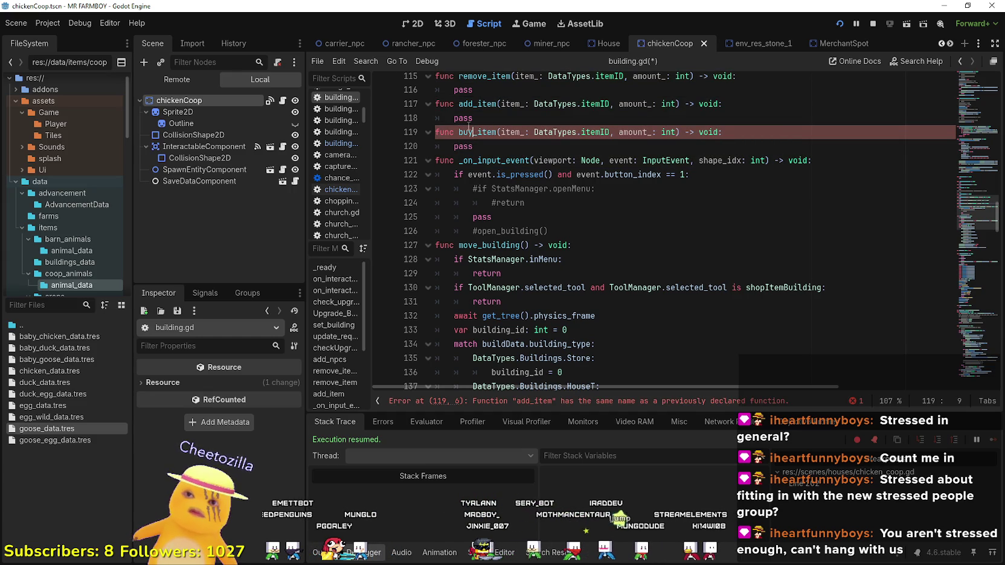
{"action": "left_click", "coordinate": [507, 145]}
{"action": "key", "text": "ctrl+s"}
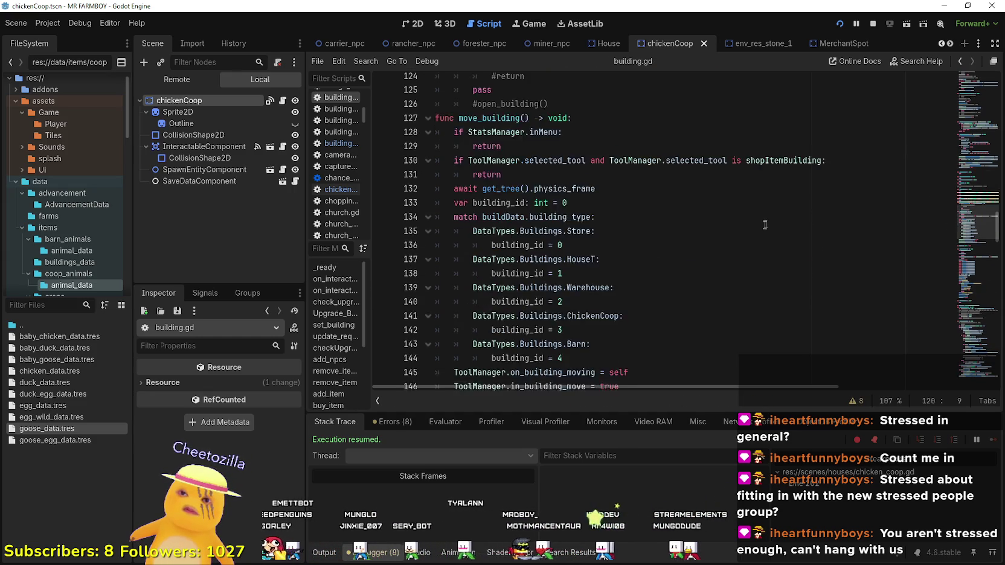
- Run the game with F5, open and close the coop shop, then stop it with F8
{"action": "scroll", "coordinate": [978, 236], "scroll_direction": "down", "scroll_amount": 5}
{"action": "left_click_drag", "start_coordinate": [978, 237], "coordinate": [972, 112]}
{"action": "key", "text": "F5"}
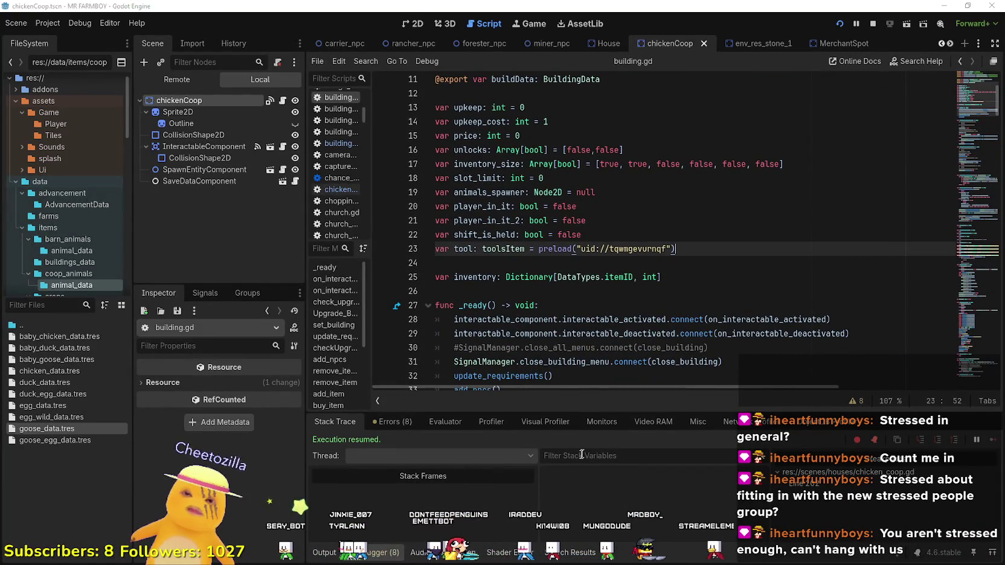
{"action": "left_click", "coordinate": [531, 414]}
{"action": "mouse_move", "coordinate": [357, 211]}
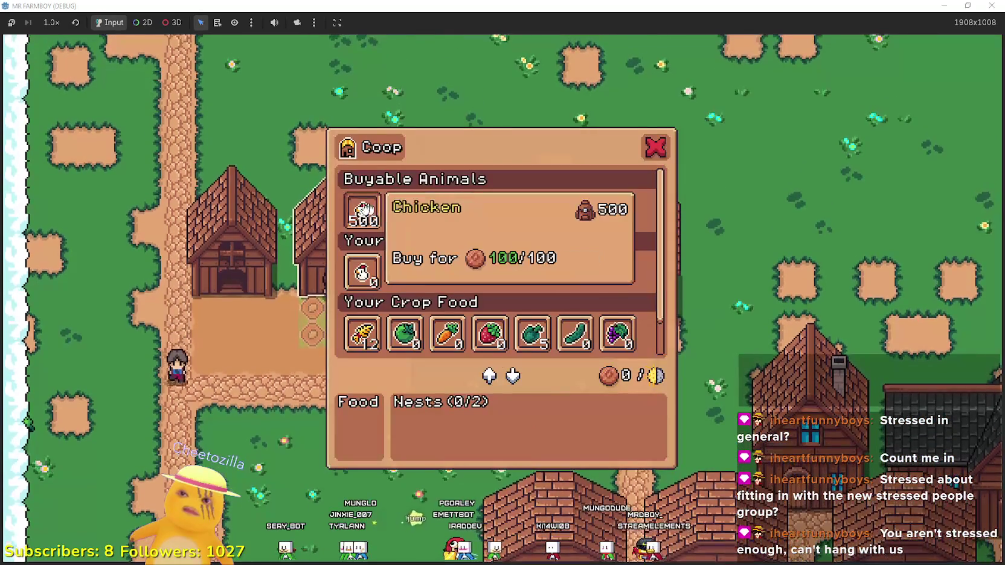
{"action": "key", "text": "Escape"}
{"action": "key", "text": "Escape"}
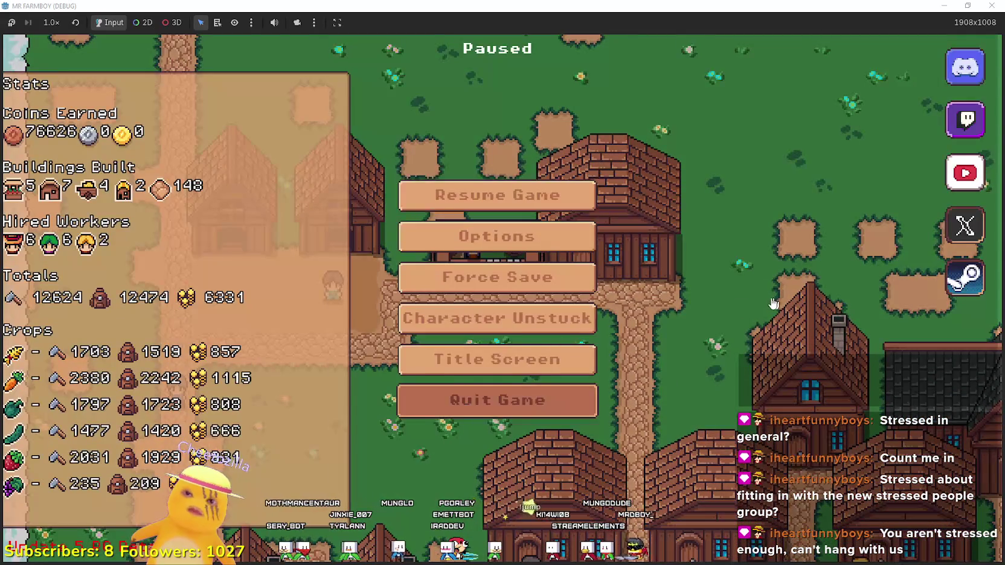
{"action": "key", "text": "Escape"}
{"action": "key", "text": "F8"}
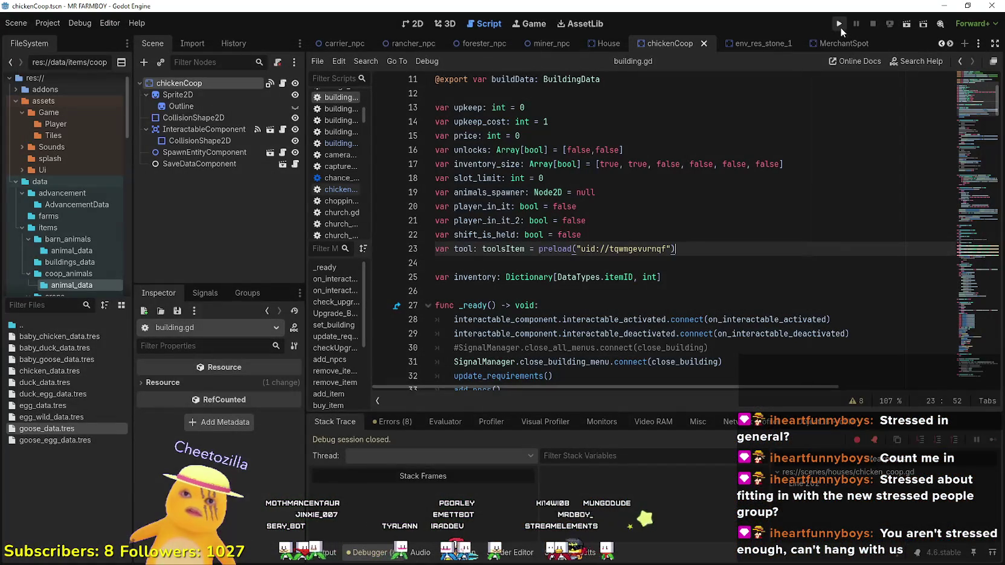
- Relaunch MR FARMBOY to its title menu, then switch to Discord's Teleporter post
{"action": "left_click", "coordinate": [839, 26]}
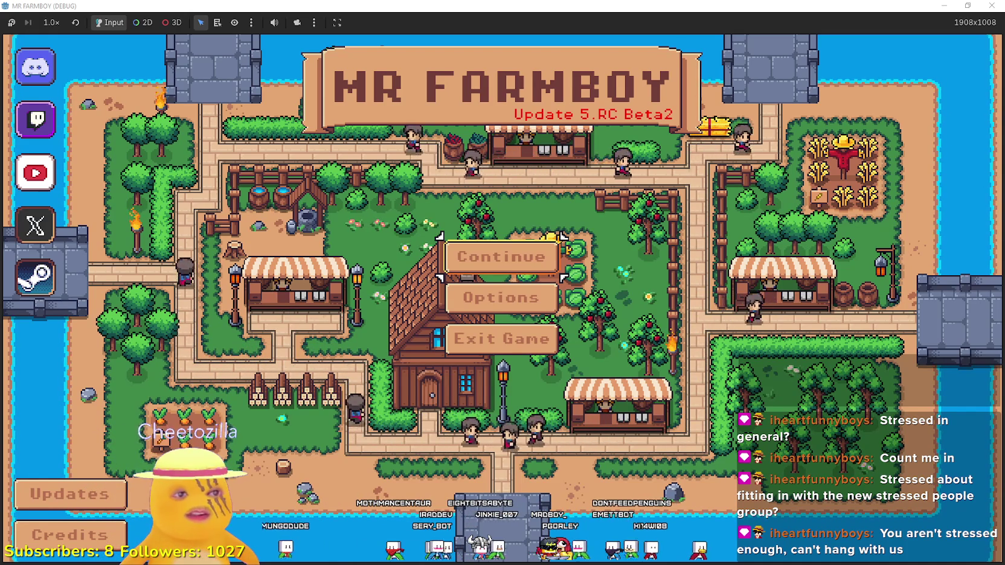
{"action": "key", "text": "alt+Tab"}
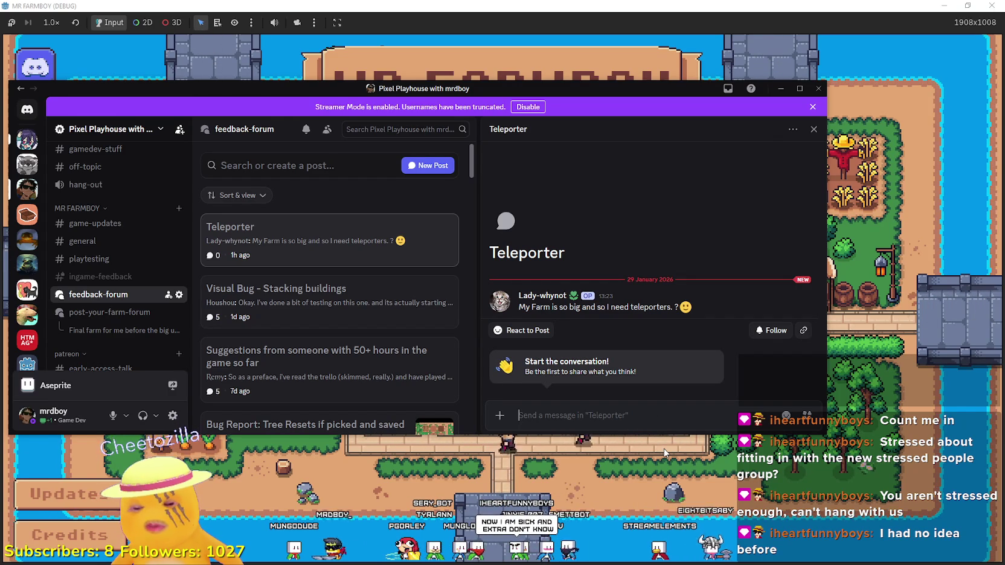
- Post the reply 'Horse' on the Teleporter post, move Discord aside and hide it
{"action": "type", "text": "Horse"}
{"action": "key", "text": "Return"}
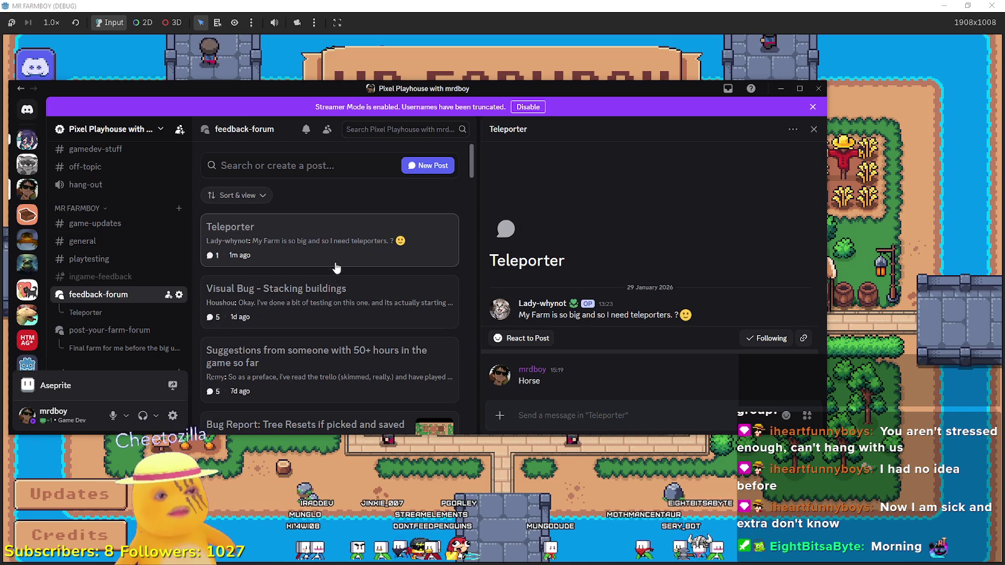
{"action": "scroll", "coordinate": [137, 258], "scroll_direction": "up", "scroll_amount": 3}
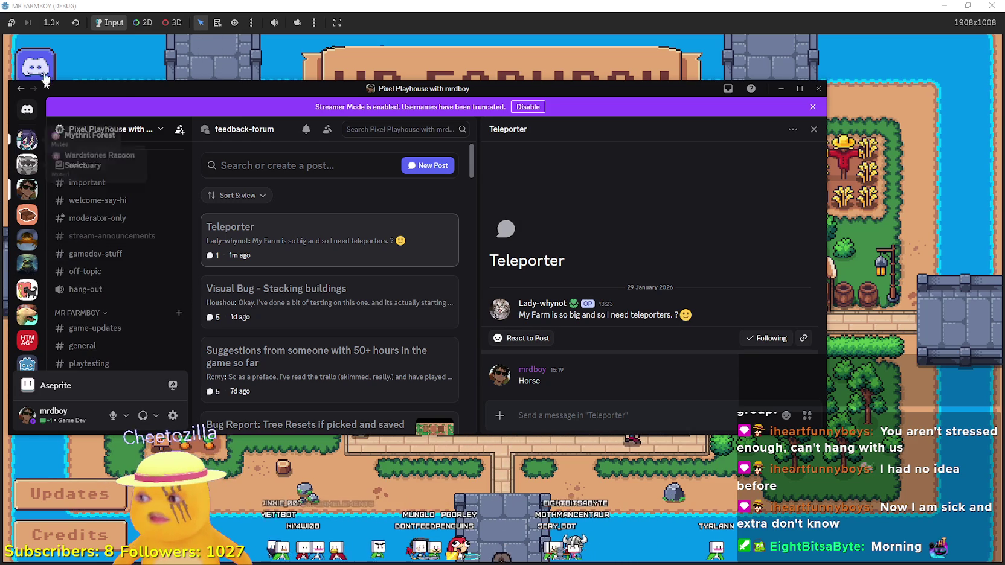
{"action": "left_click_drag", "start_coordinate": [126, 91], "coordinate": [272, 70]}
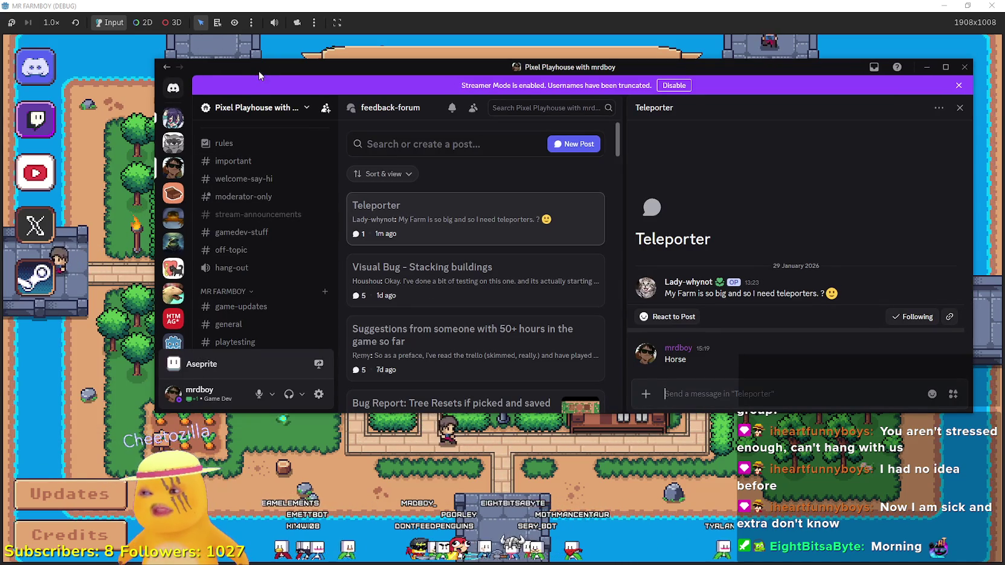
{"action": "key", "text": "alt+Tab"}
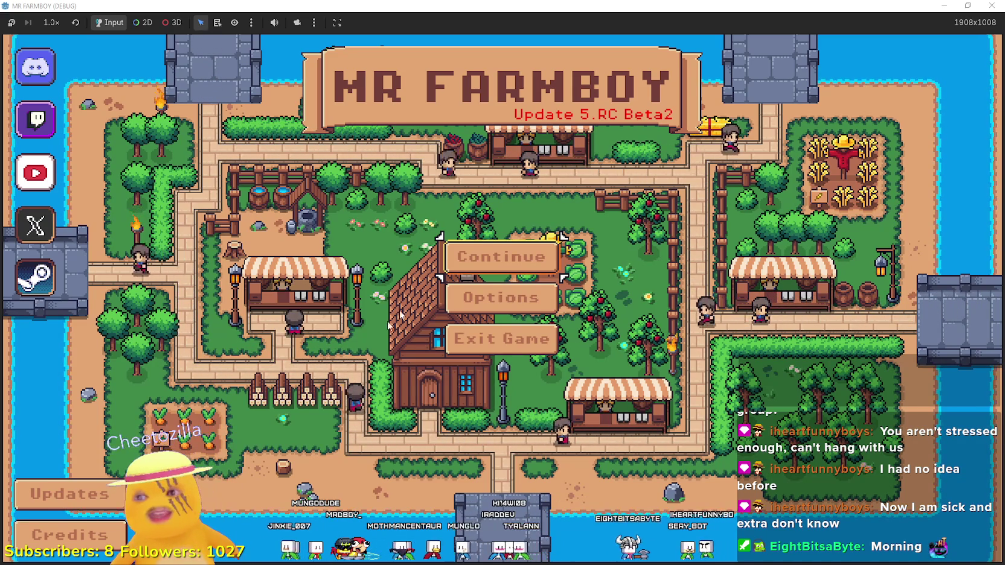
- Continue to the save list, select Save 4 and load it
{"action": "left_click", "coordinate": [479, 256]}
{"action": "scroll", "coordinate": [559, 326], "scroll_direction": "down", "scroll_amount": 2}
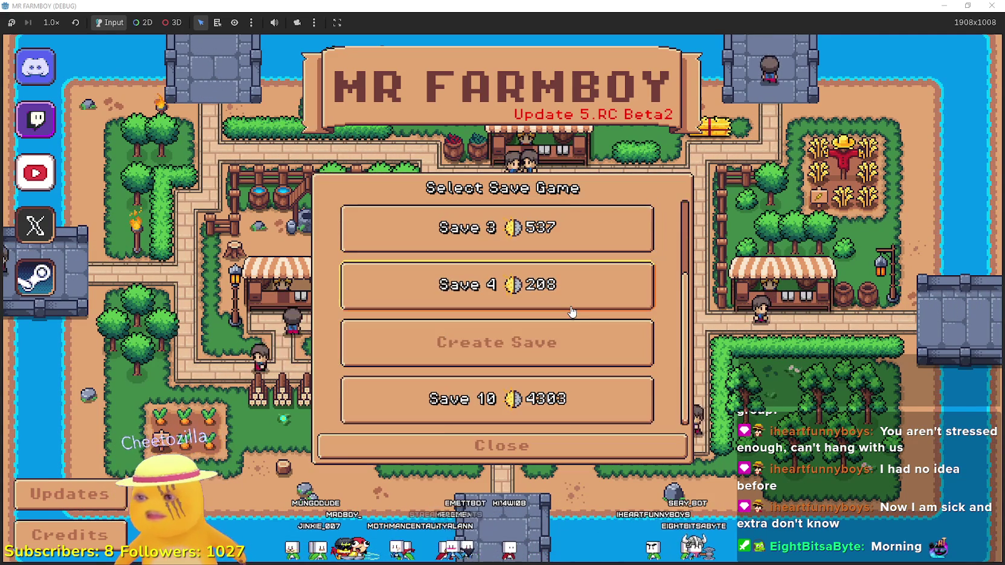
{"action": "left_click", "coordinate": [569, 299]}
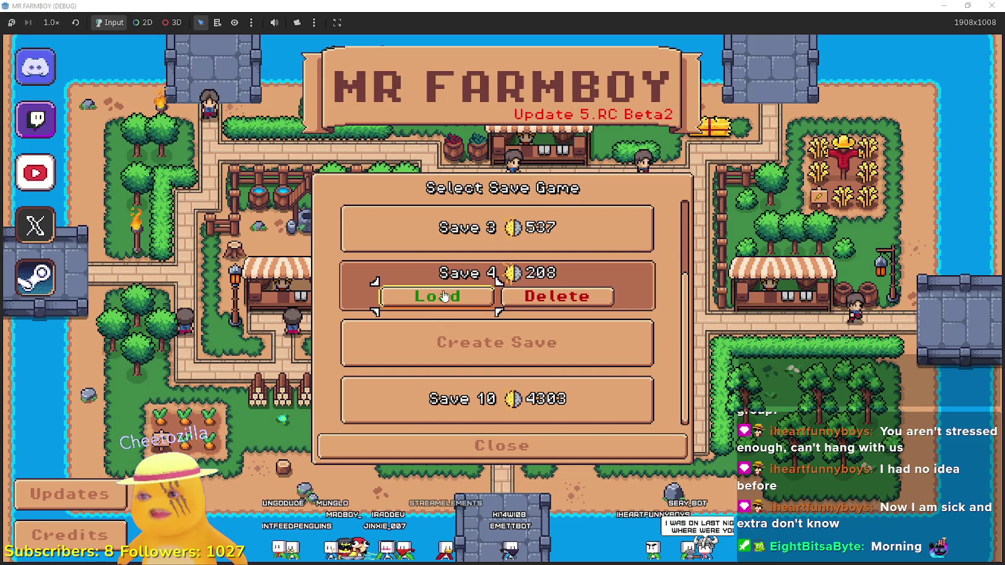
{"action": "left_click", "coordinate": [441, 296]}
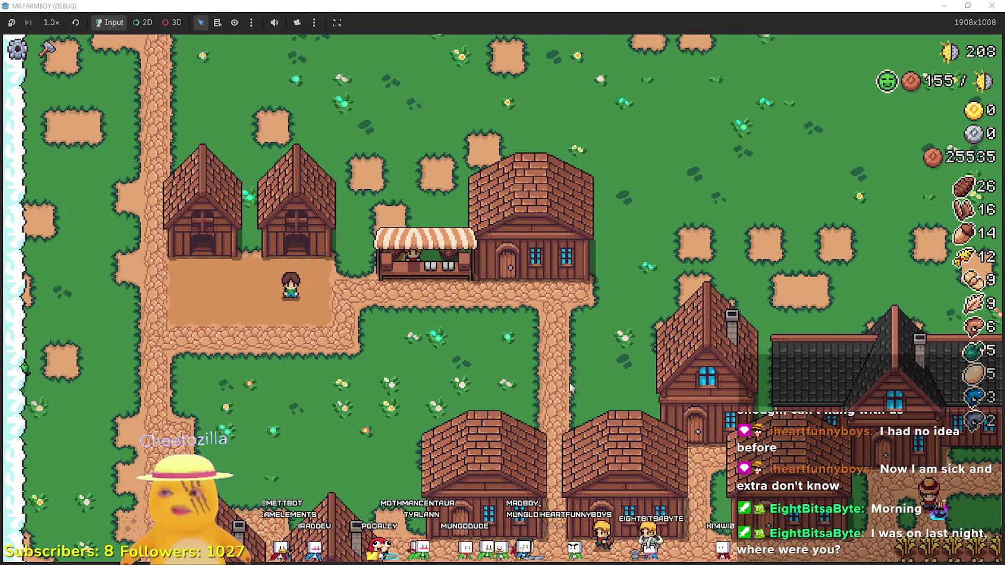
- Check the zoom code at the error break and resume the game
{"action": "scroll", "coordinate": [578, 361], "scroll_direction": "down", "scroll_amount": 3}
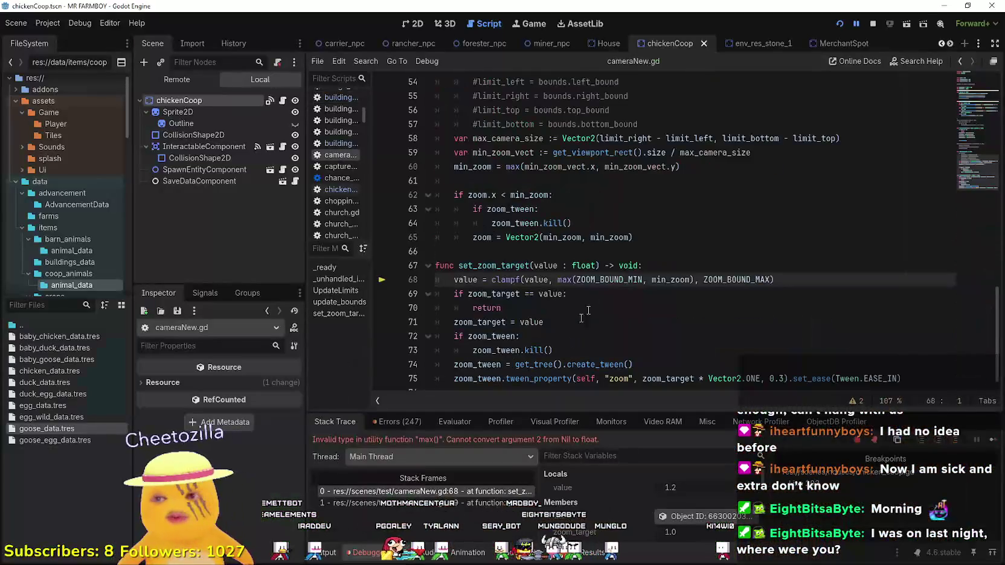
{"action": "left_click", "coordinate": [612, 298]}
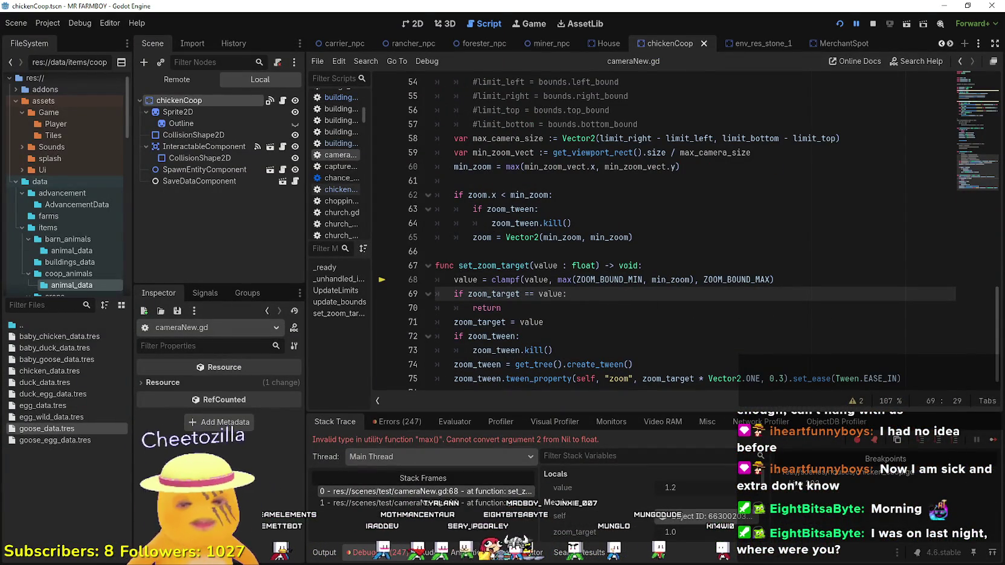
{"action": "left_click", "coordinate": [993, 441]}
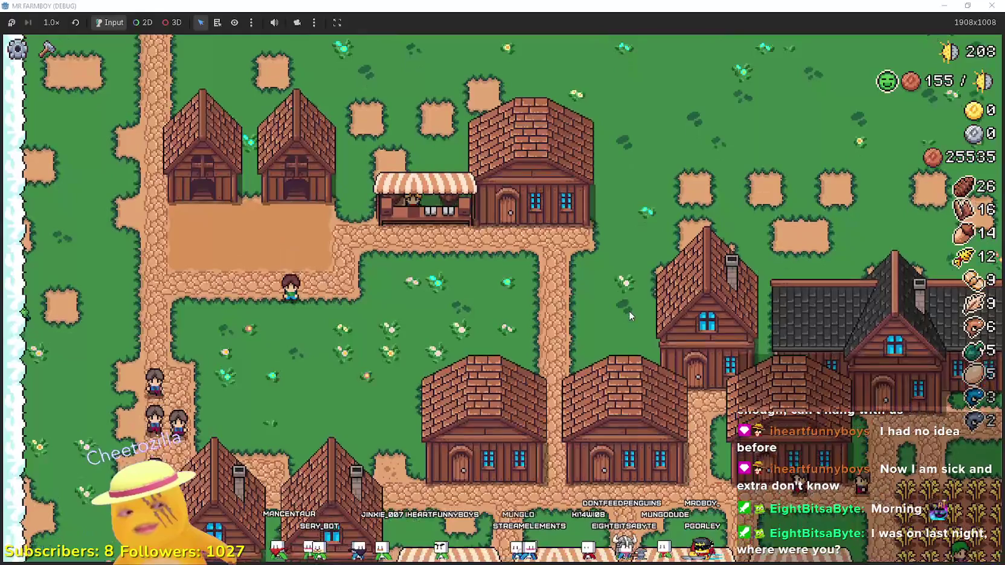
- Walk to the coop and try buying a chicken to hit the buy_item breakpoint
{"action": "key", "text": "w"}
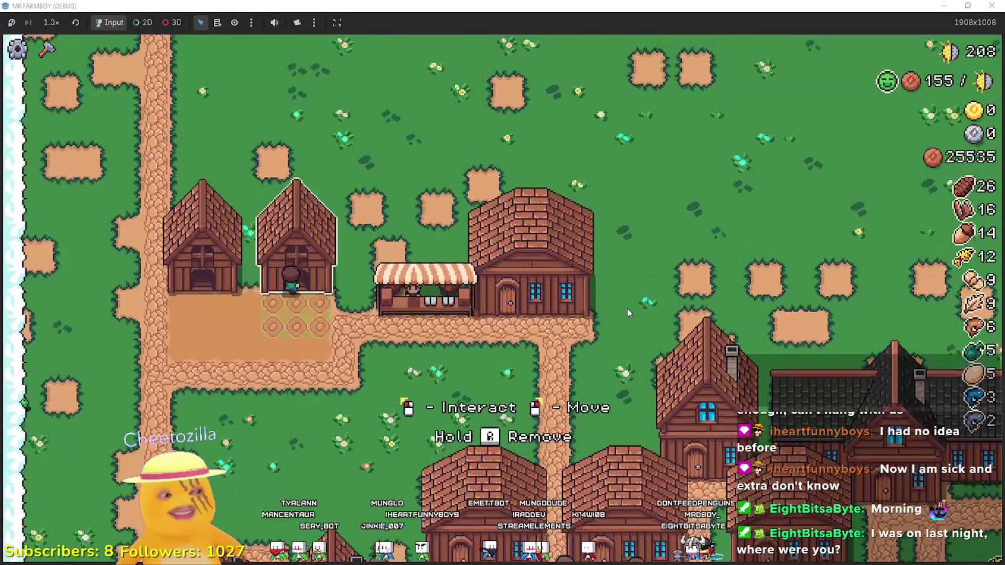
{"action": "left_click", "coordinate": [626, 308]}
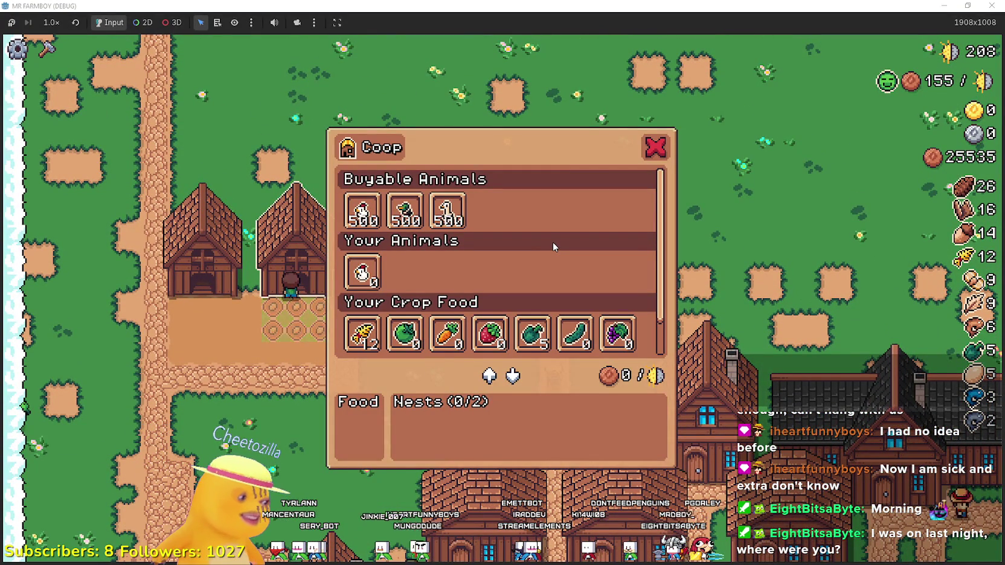
{"action": "mouse_move", "coordinate": [357, 213]}
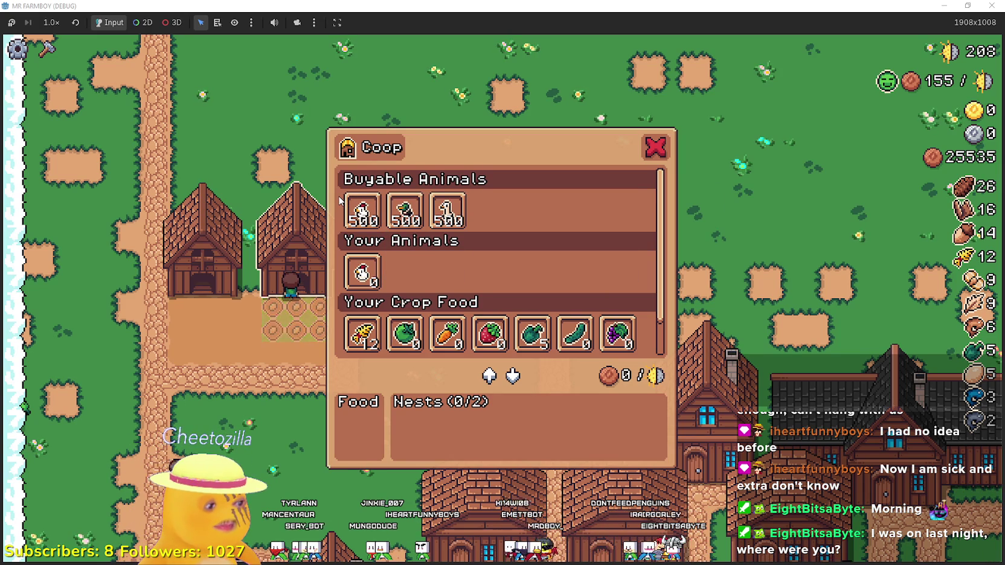
{"action": "left_click", "coordinate": [358, 201]}
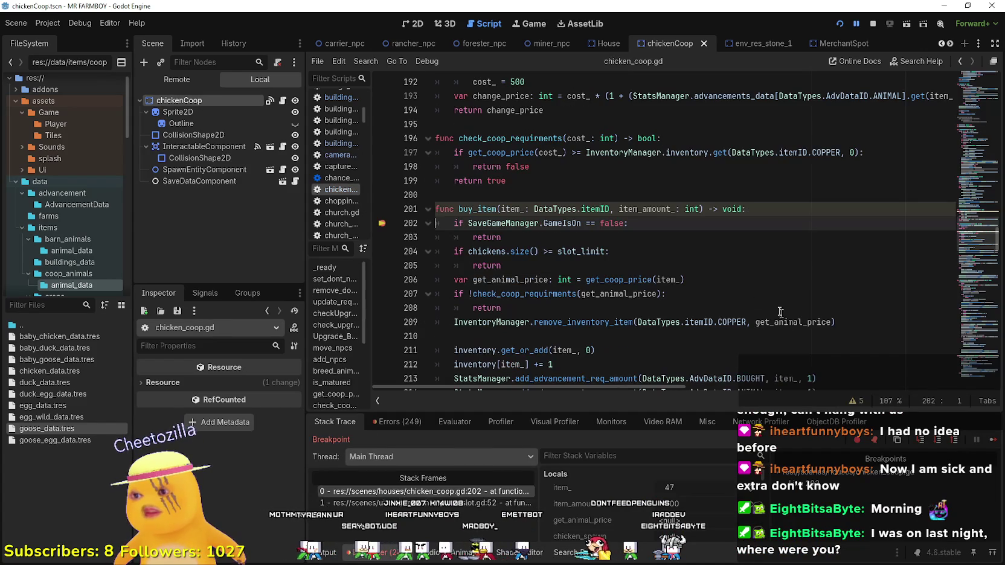
- Resume the game, change line 188 to 'var cost_:int = 100', and save
{"action": "left_click", "coordinate": [613, 247]}
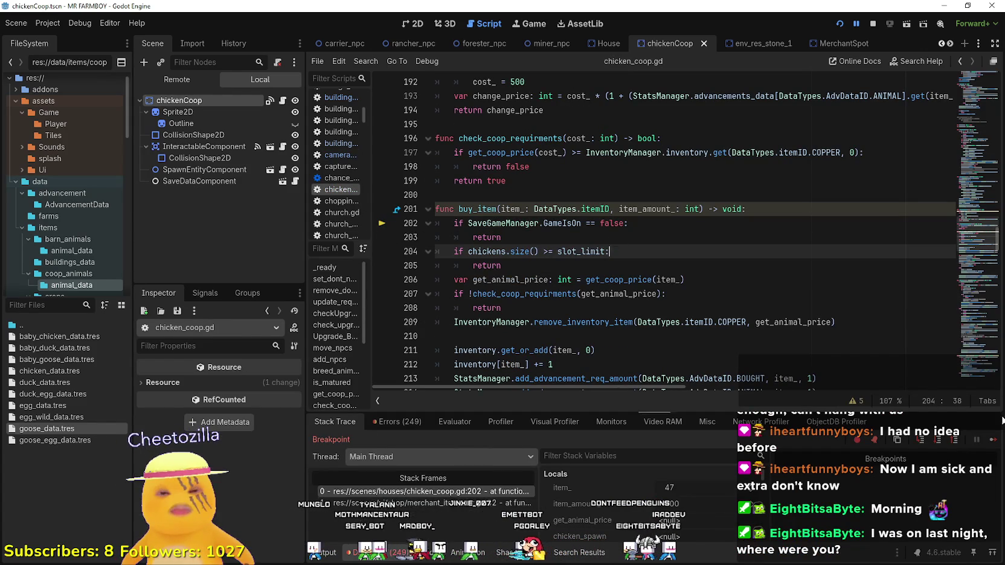
{"action": "left_click", "coordinate": [994, 441]}
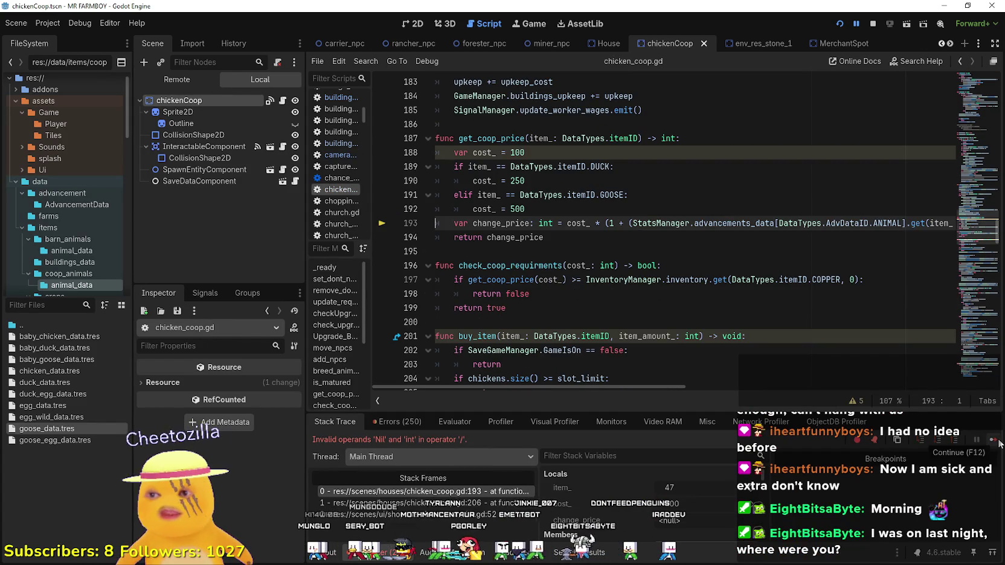
{"action": "left_click", "coordinate": [605, 246]}
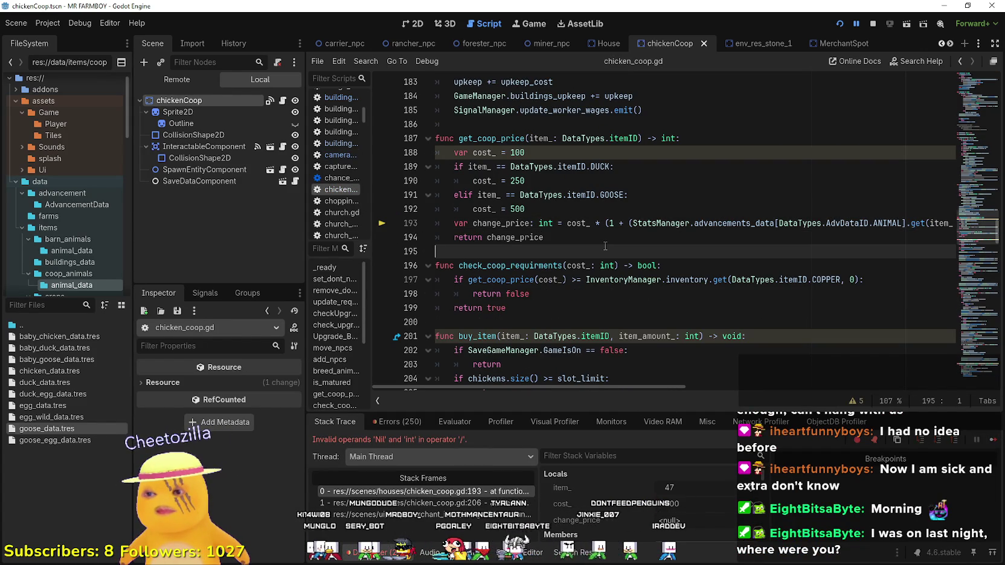
{"action": "double_click", "coordinate": [576, 223]}
{"action": "left_click", "coordinate": [497, 153]}
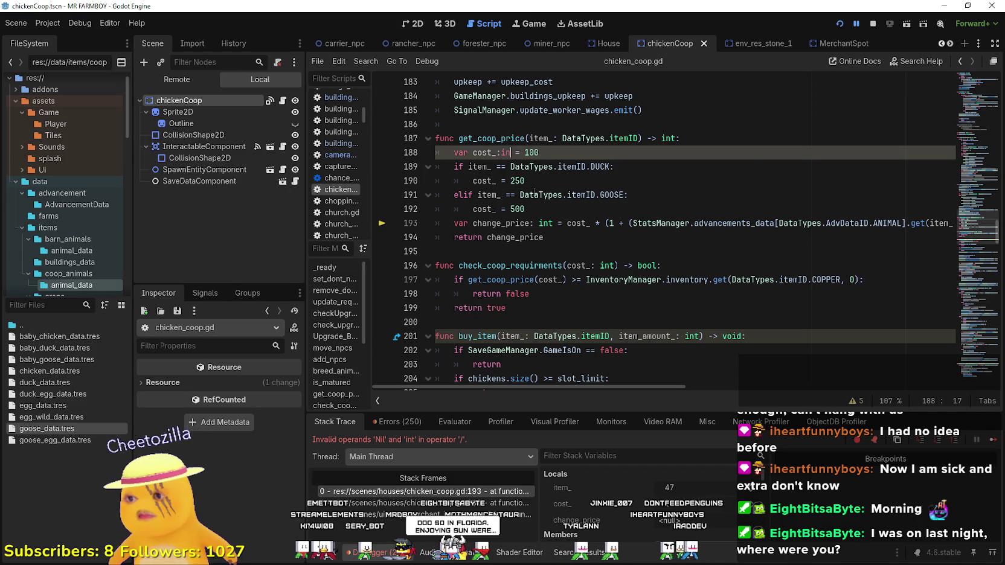
{"action": "type", "text": "int"}
{"action": "key", "text": "Escape"}
{"action": "key", "text": "Up"}
{"action": "key", "text": "Up"}
{"action": "left_click", "coordinate": [629, 156]}
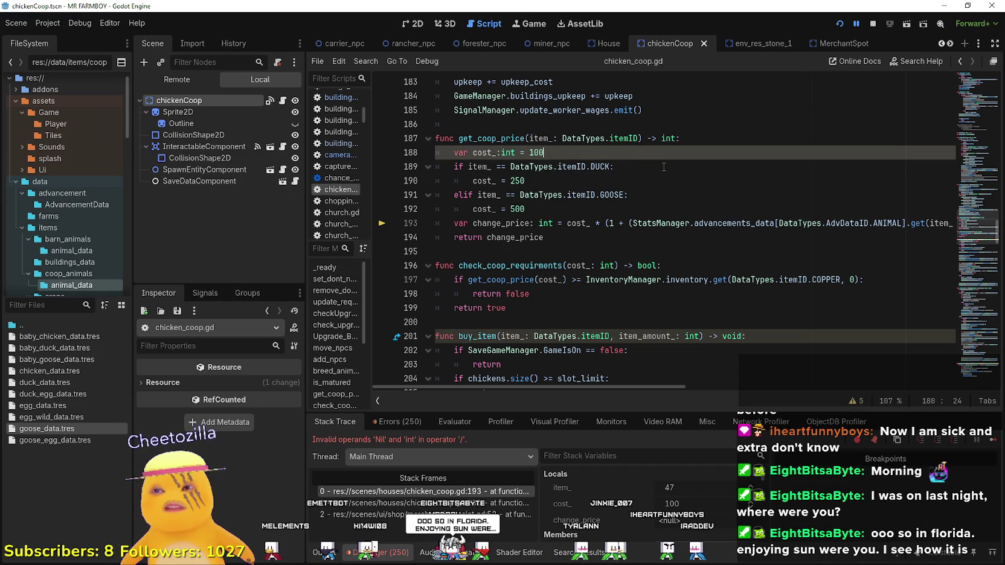
{"action": "left_click", "coordinate": [665, 209]}
{"action": "key", "text": "ctrl+s"}
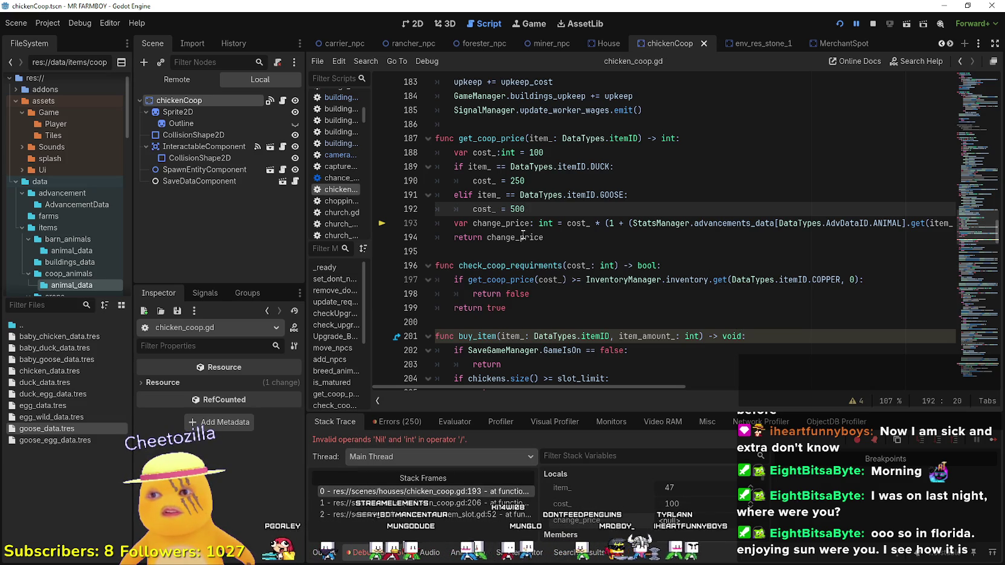
- Give the ANIMAL advancement .get lookup on line 193 a default of 1, save, and open Calculator
{"action": "double_click", "coordinate": [501, 223]}
{"action": "left_click_drag", "start_coordinate": [653, 387], "coordinate": [732, 387]}
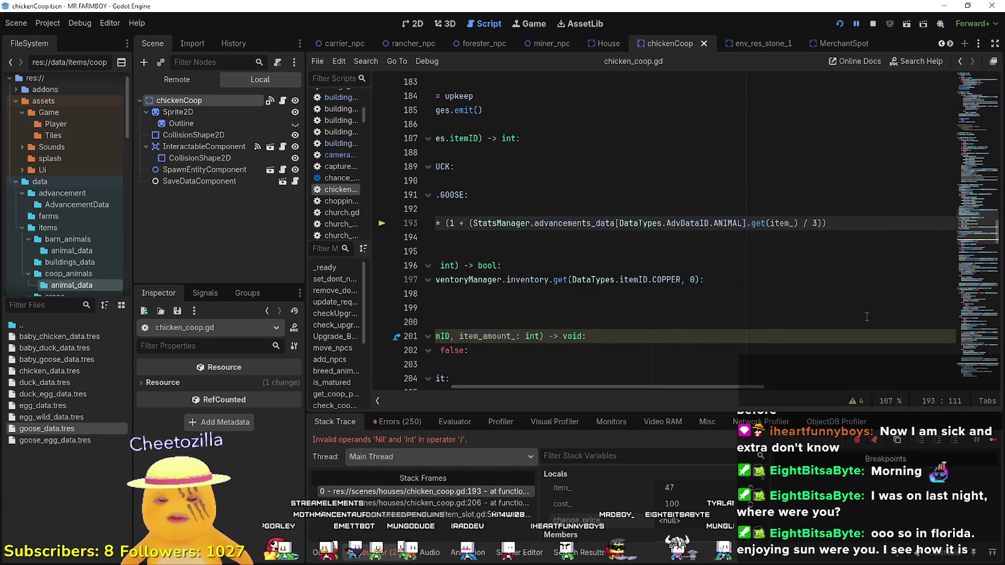
{"action": "type", "text": ", 0"}
{"action": "key", "text": "ctrl+s"}
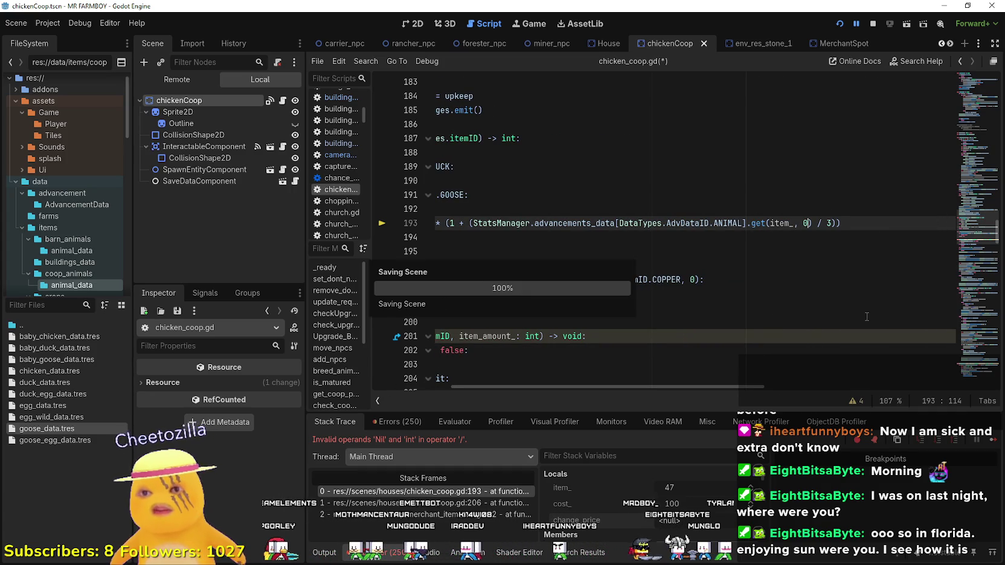
{"action": "left_click_drag", "start_coordinate": [744, 223], "coordinate": [416, 211]}
{"action": "left_click", "coordinate": [579, 252]}
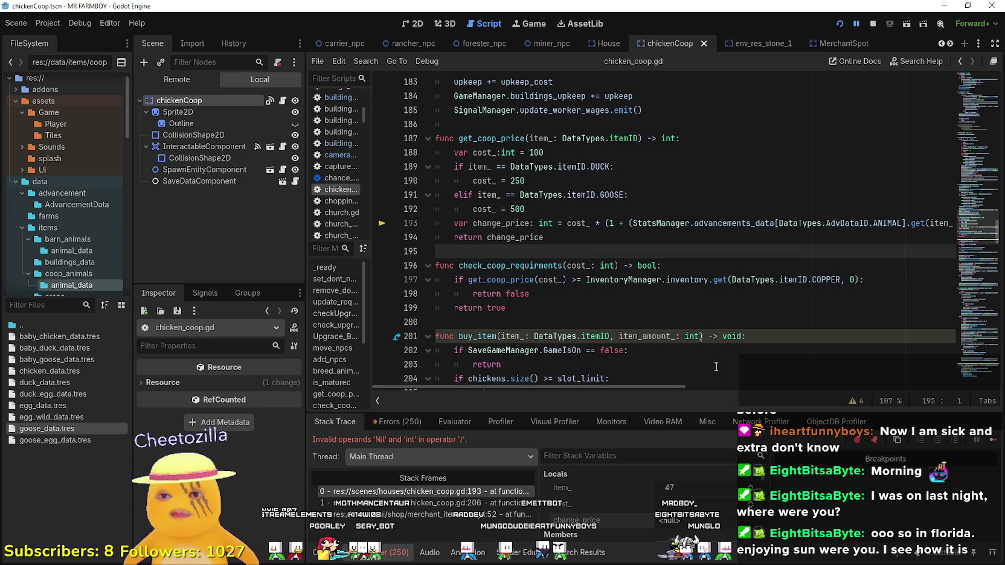
{"action": "left_click_drag", "start_coordinate": [679, 390], "coordinate": [711, 384]}
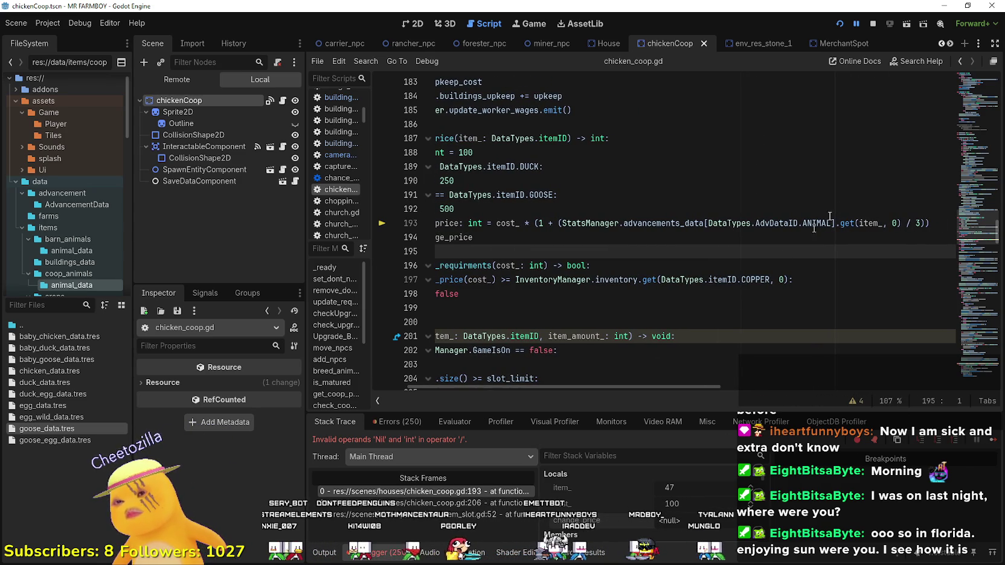
{"action": "double_click", "coordinate": [894, 222]}
{"action": "type", "text": "1"}
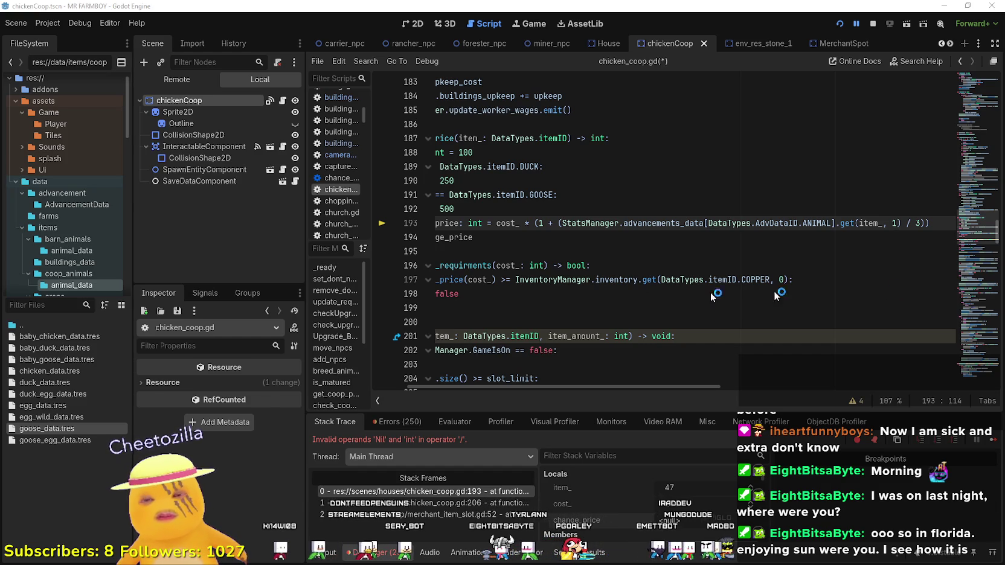
{"action": "key", "text": "XF86Calculator"}
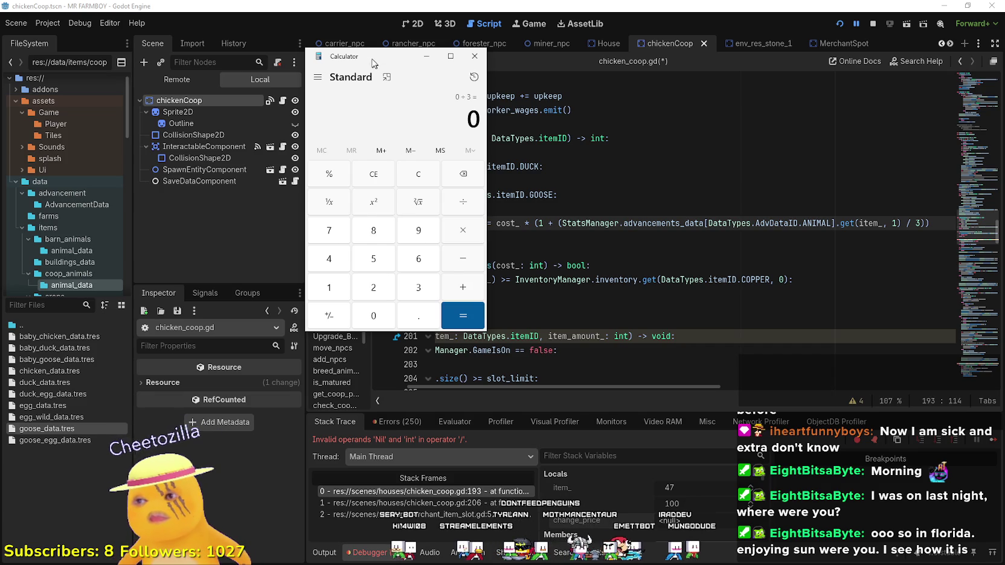
- Drag Calculator aside, enter 1, and bring chicken_coop.gd back to the front
{"action": "left_click_drag", "start_coordinate": [373, 62], "coordinate": [237, 84]}
{"action": "type", "text": "1"}
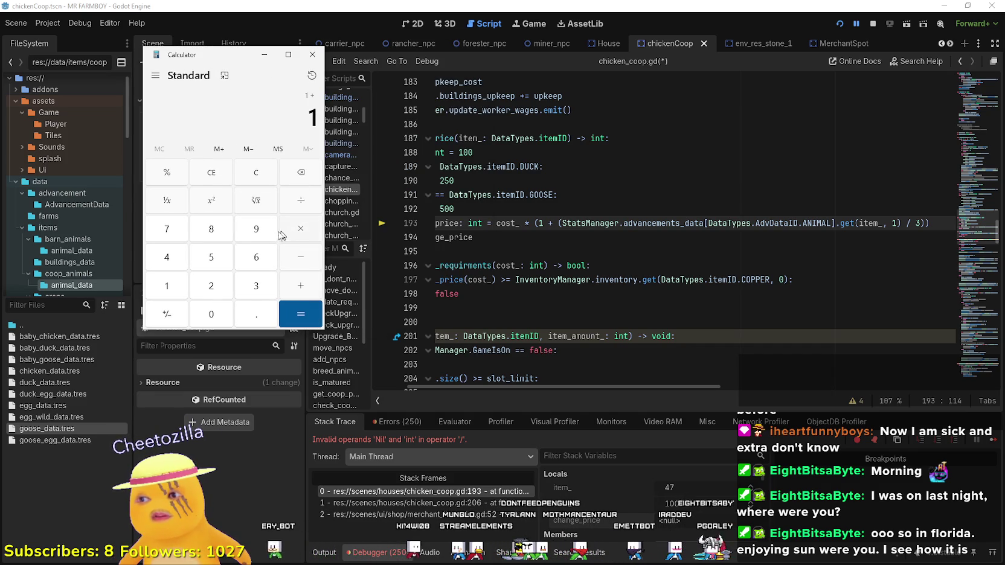
{"action": "left_click", "coordinate": [332, 313]}
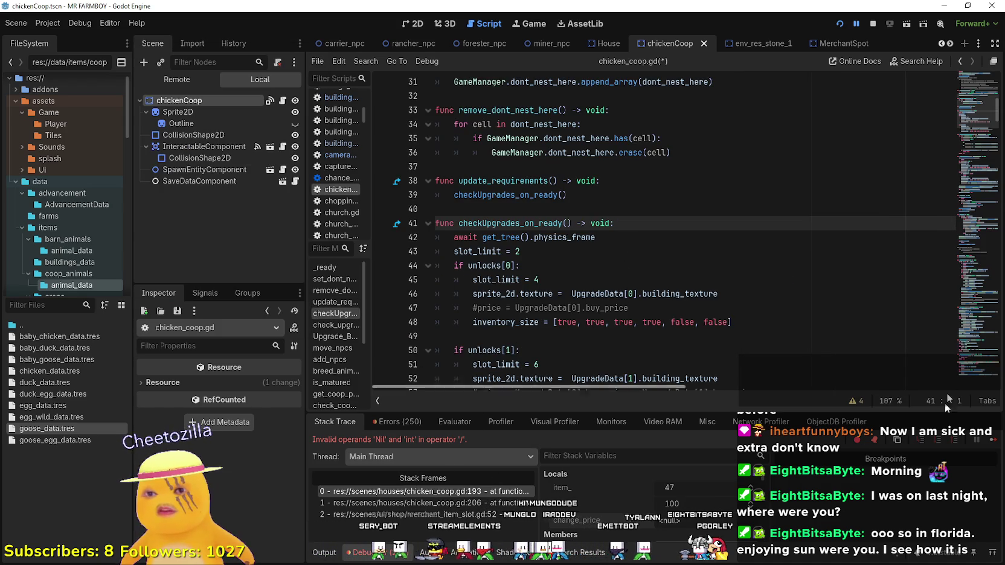
- Return to line 193 and save chicken_coop.gd with the edited get_coop_price code
{"action": "left_click", "coordinate": [960, 61]}
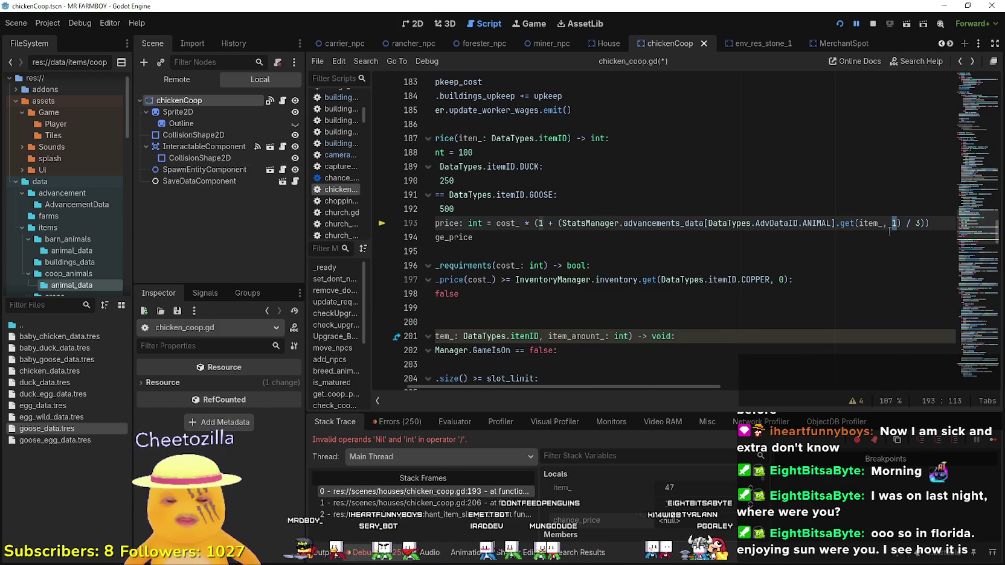
{"action": "left_click", "coordinate": [863, 247]}
{"action": "key", "text": "ctrl+s"}
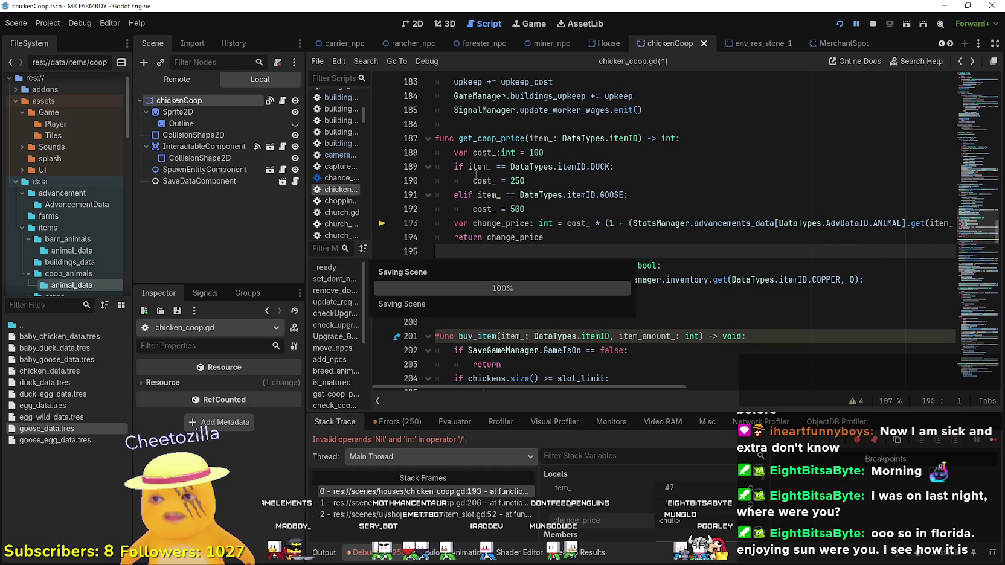
{"action": "left_click", "coordinate": [526, 216]}
{"action": "left_click", "coordinate": [458, 180]}
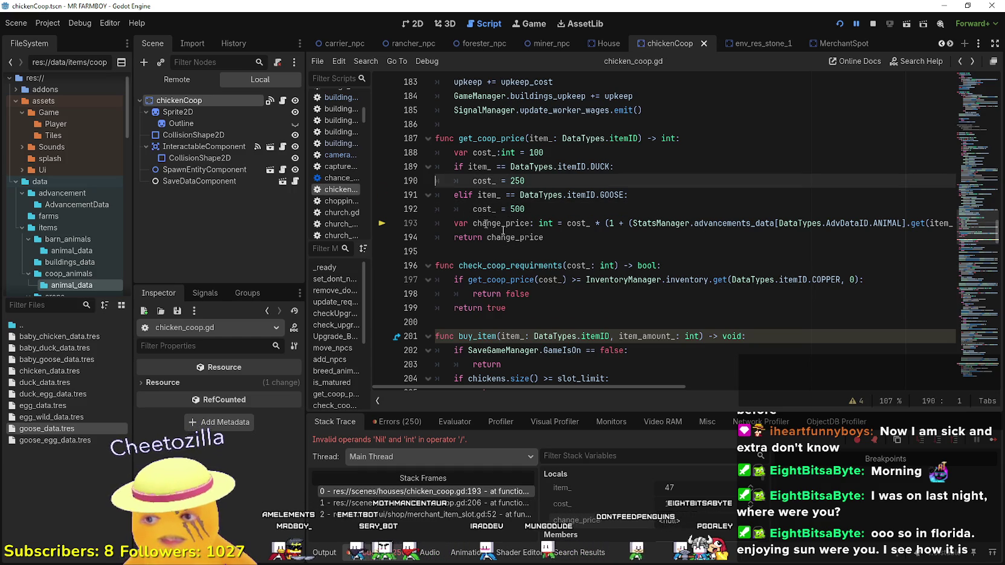
{"action": "left_click", "coordinate": [542, 237]}
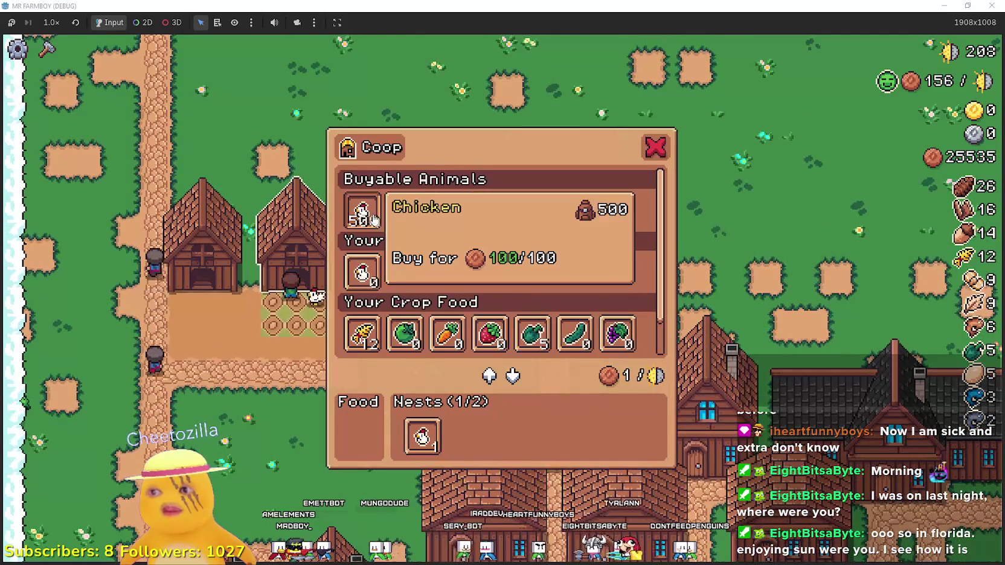
- Buy chickens for both coops to fill their nests to 2/2, then add Wheat to Food
{"action": "left_click", "coordinate": [361, 210]}
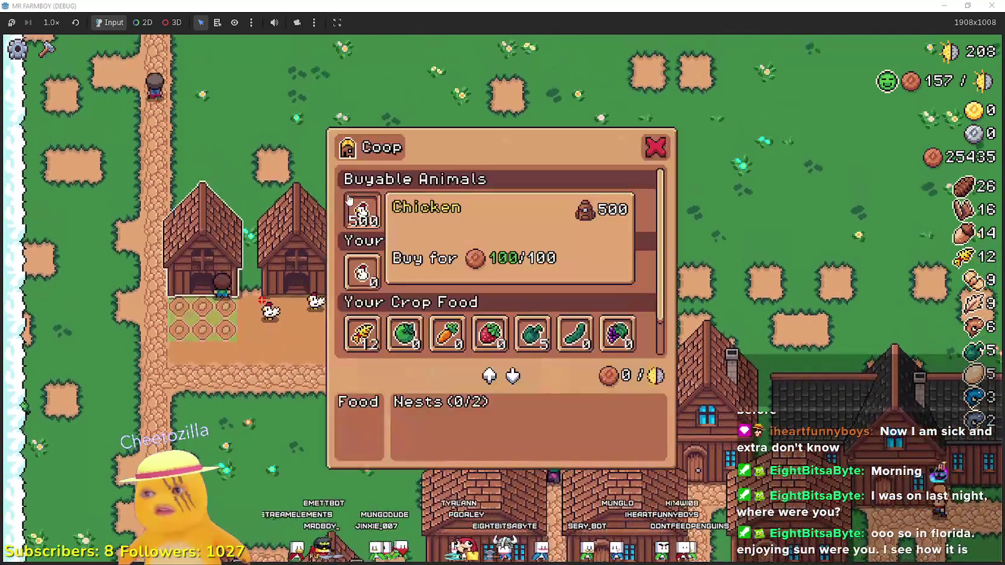
{"action": "left_click", "coordinate": [360, 211]}
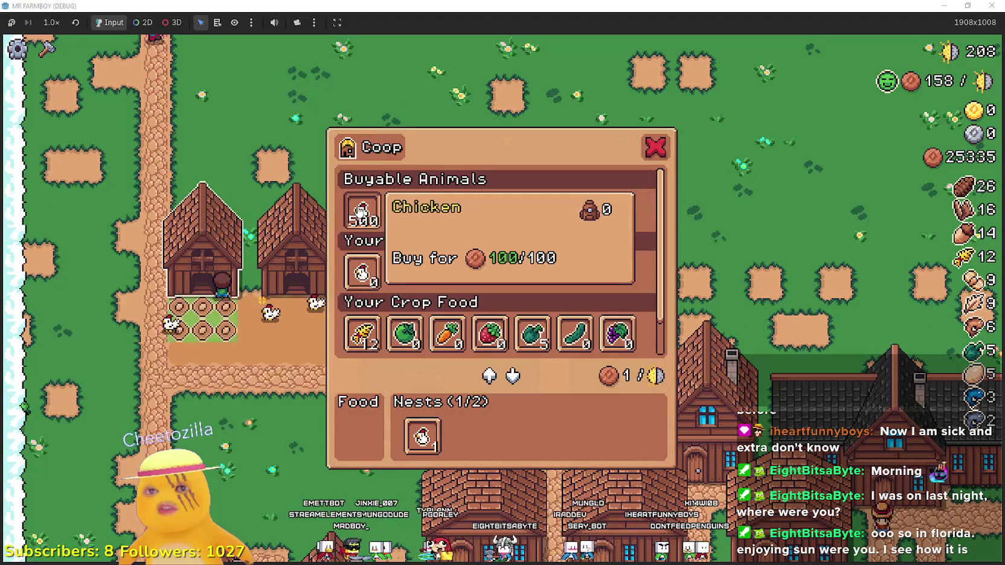
{"action": "left_click", "coordinate": [365, 214]}
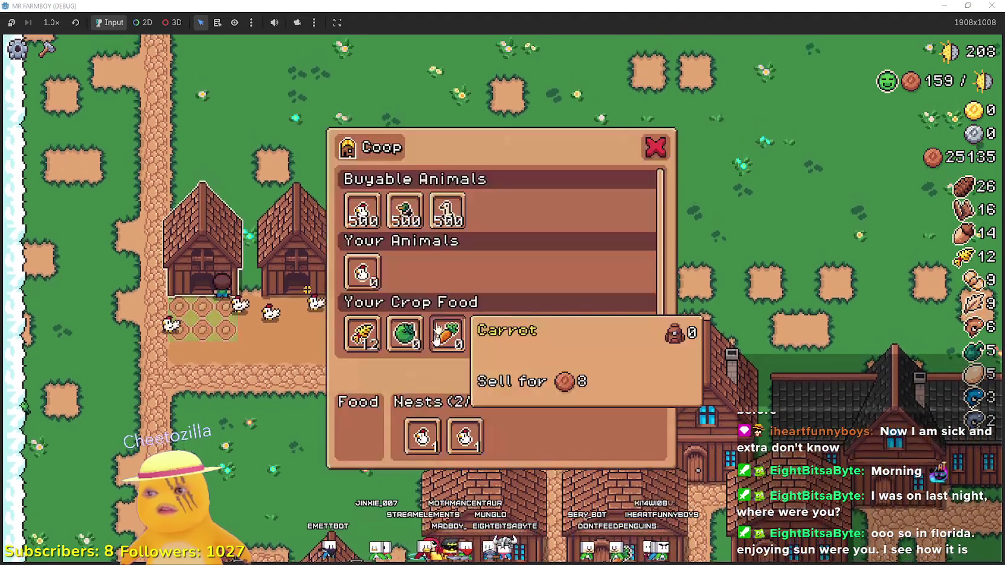
{"action": "scroll", "coordinate": [423, 290], "scroll_direction": "down", "scroll_amount": 1}
{"action": "left_click", "coordinate": [363, 294]}
- Check the neighbouring coop, resume the game after the camera error, and reopen the coop panel
{"action": "left_click", "coordinate": [308, 338]}
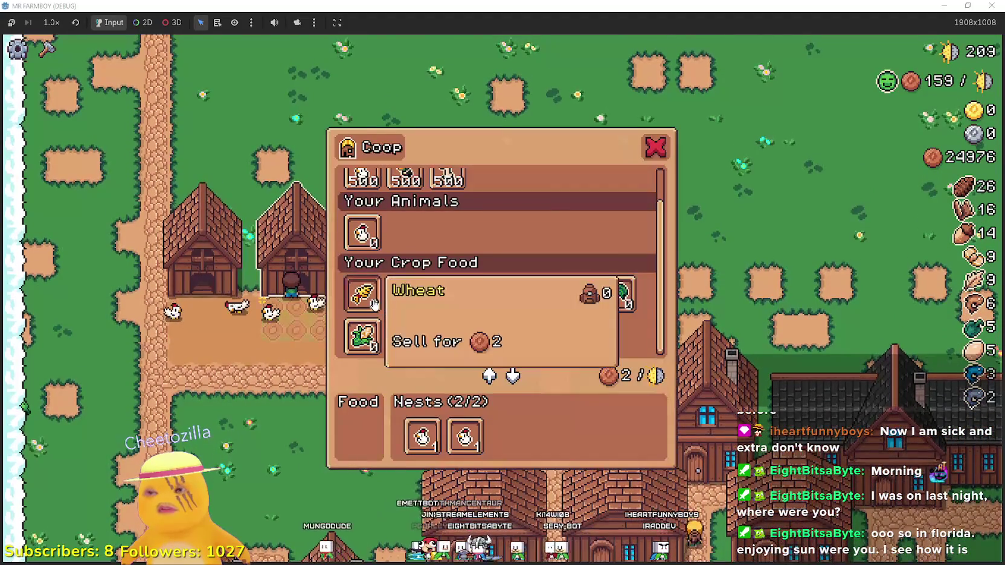
{"action": "left_click", "coordinate": [305, 351]}
{"action": "scroll", "coordinate": [320, 330], "scroll_direction": "down", "scroll_amount": 1}
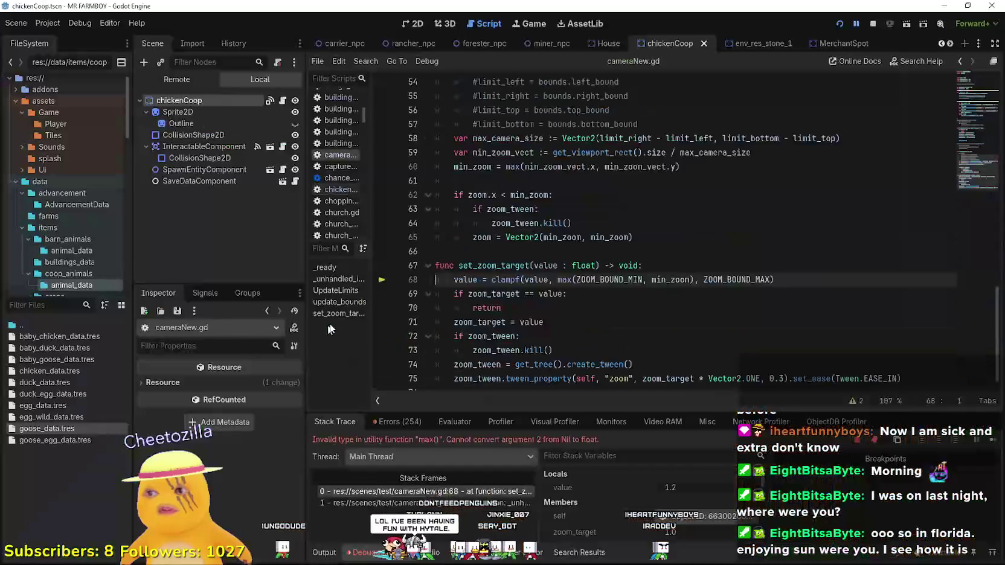
{"action": "left_click", "coordinate": [646, 312]}
{"action": "left_click", "coordinate": [993, 447]}
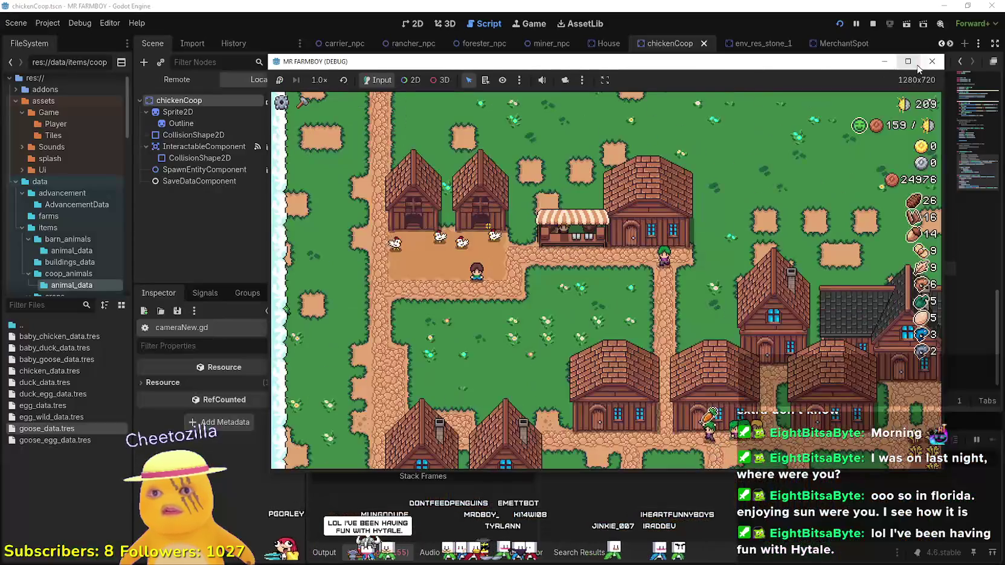
{"action": "left_click", "coordinate": [907, 61]}
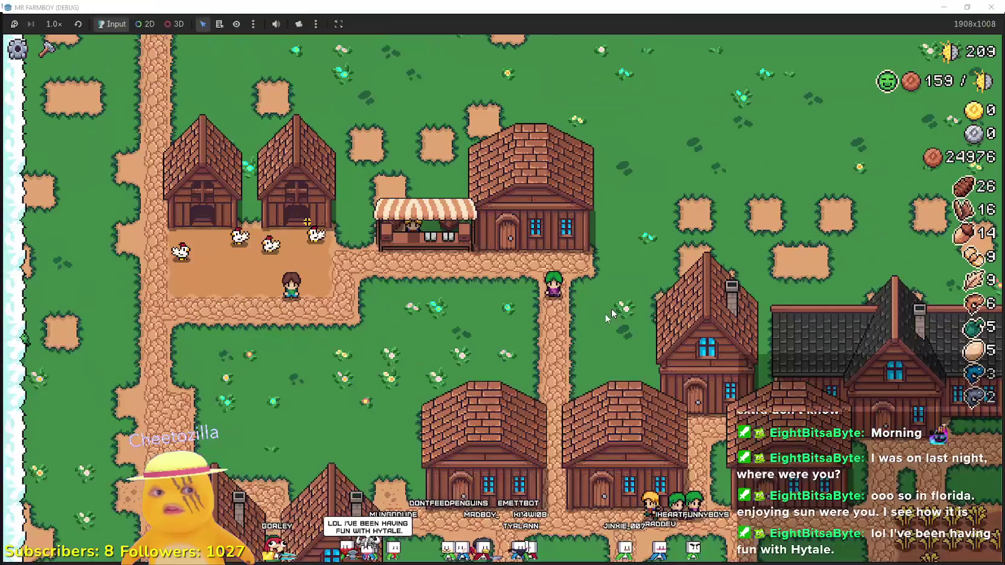
{"action": "key", "text": "e"}
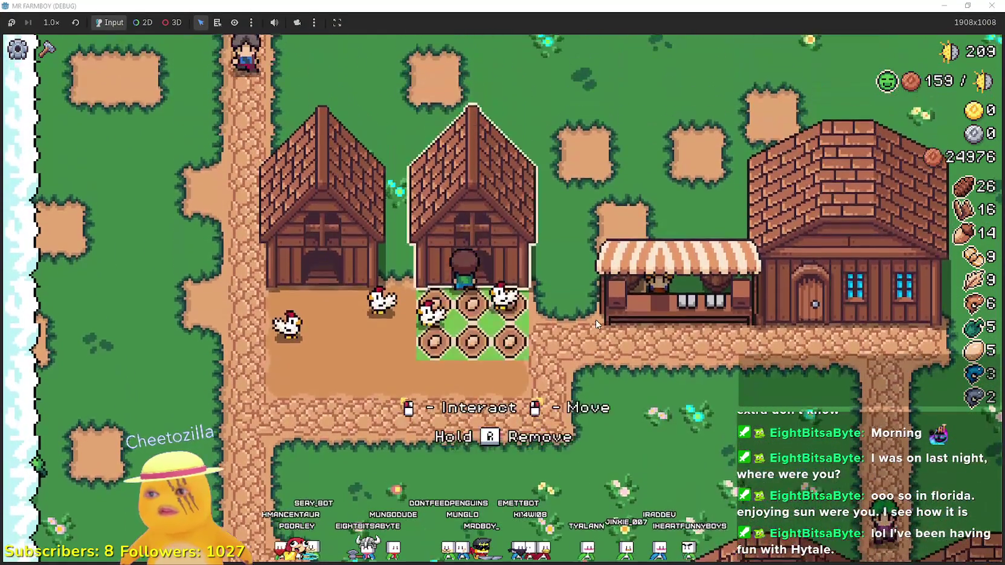
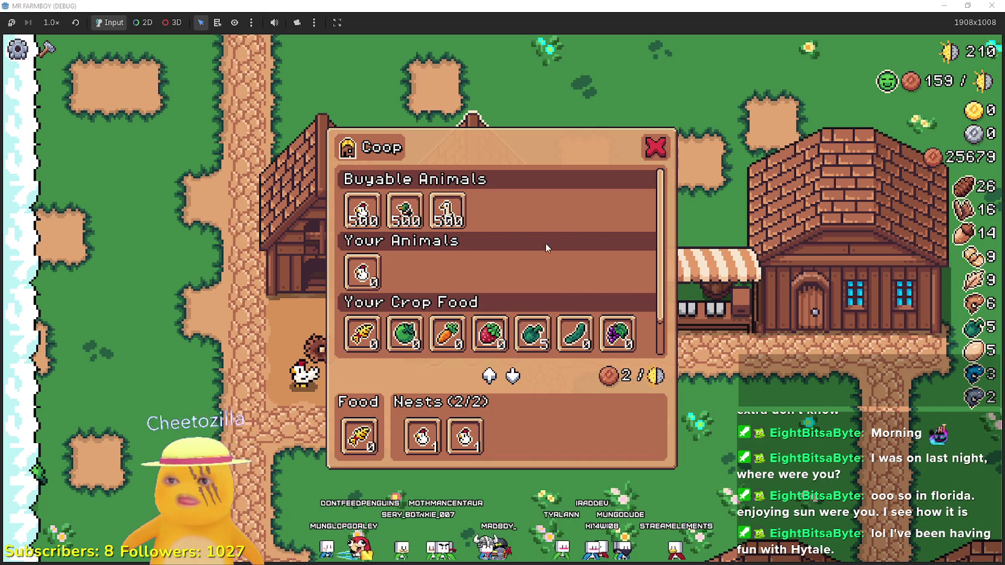
- Close the coop menu, walk the farmer to the coop door, and switch to the TileMapLayer3D tutorial video
{"action": "key", "text": "Escape"}
{"action": "key", "text": "w"}
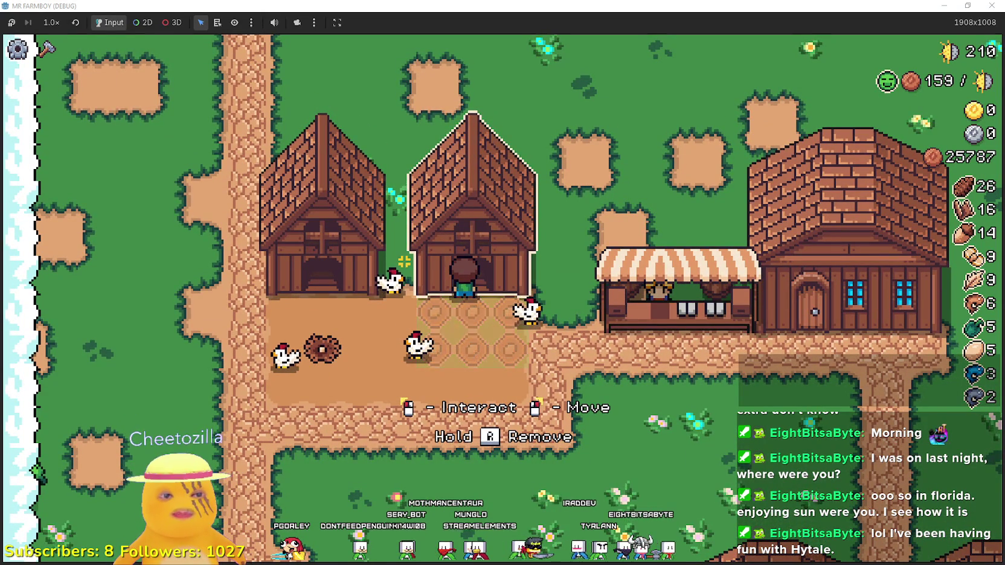
{"action": "key", "text": "alt+Tab"}
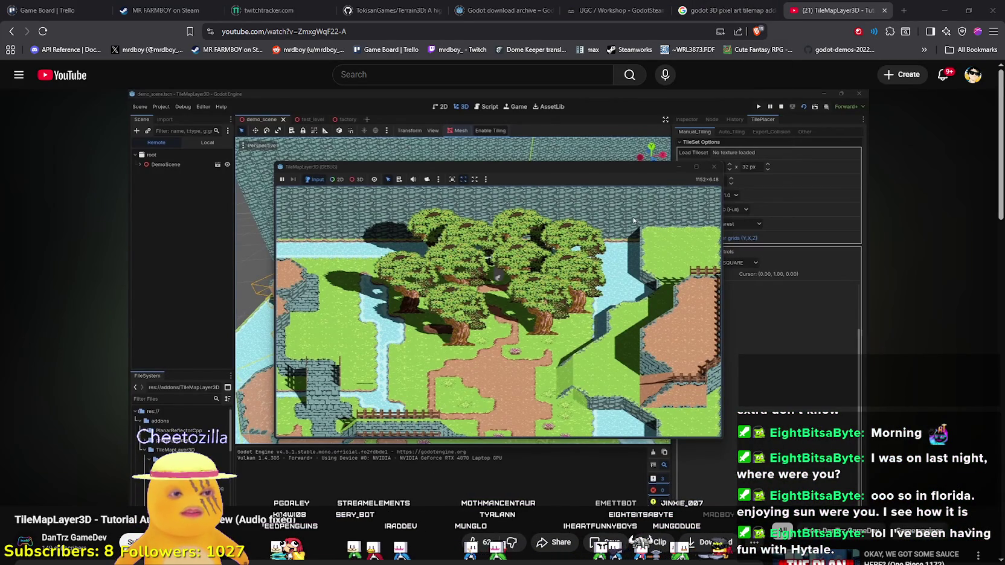
- Open a new tab and go to the Hytale news page by searching 'hytale'
{"action": "left_click", "coordinate": [905, 11]}
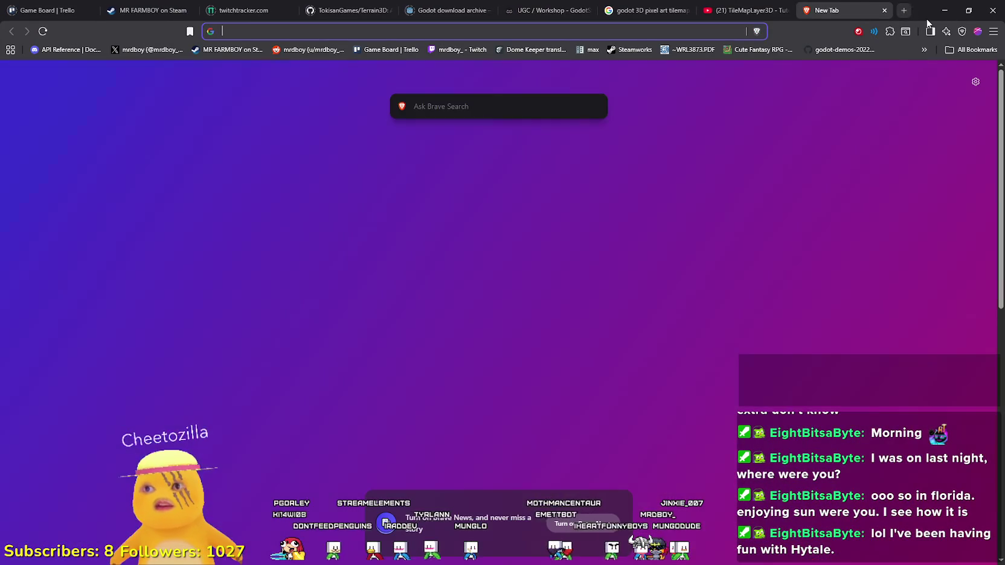
{"action": "type", "text": "hytale"}
{"action": "key", "text": "Return"}
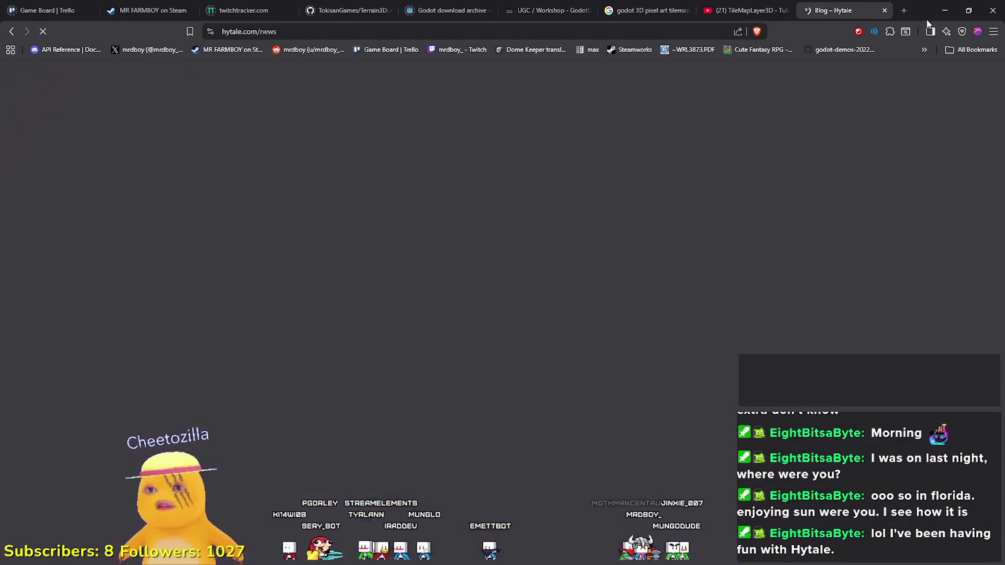
- Close the godot tilemap addon search results tab and return to the Hytale blog
{"action": "left_click", "coordinate": [609, 5]}
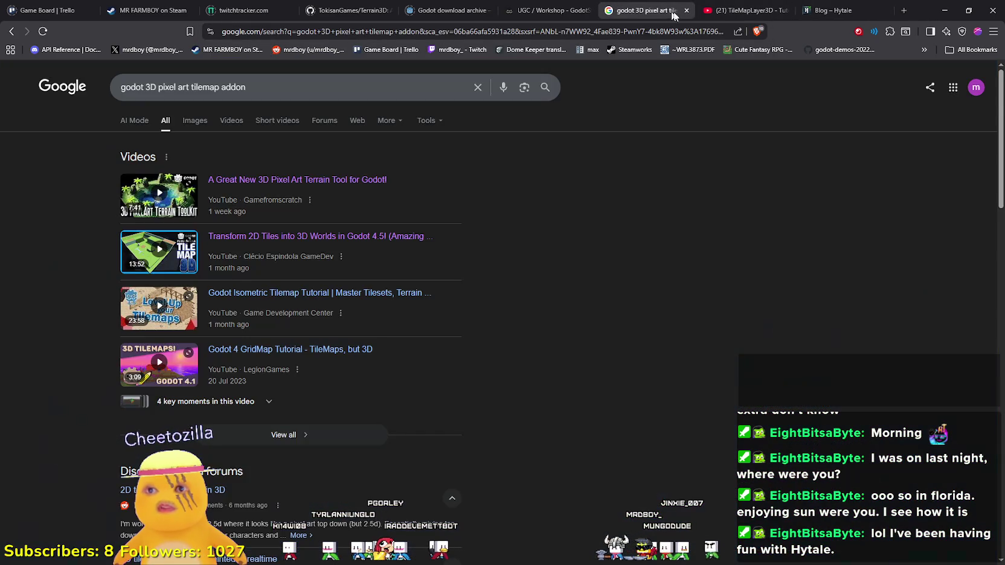
{"action": "left_click", "coordinate": [686, 10]}
{"action": "left_click", "coordinate": [753, 6]}
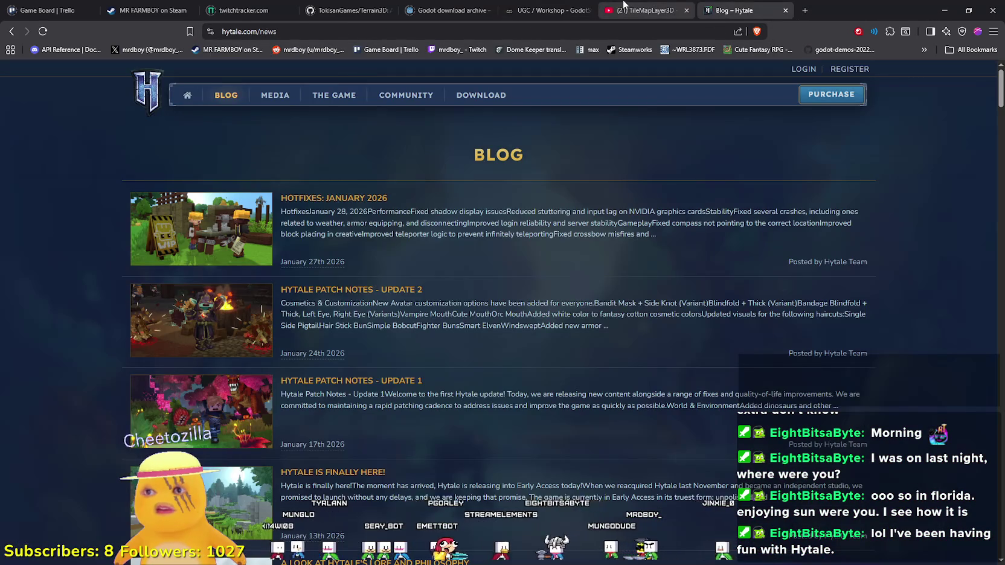
- Check the Terrain3D GitHub page, reload the Godot download archive, then return to the Hytale blog
{"action": "left_click", "coordinate": [624, 5]}
{"action": "left_click", "coordinate": [361, 5]}
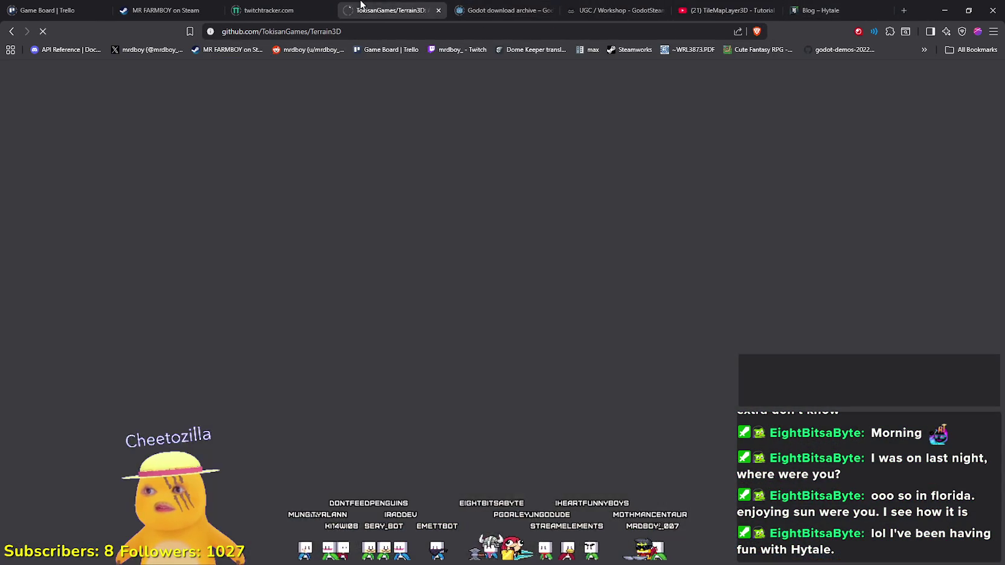
{"action": "left_click", "coordinate": [507, 10]}
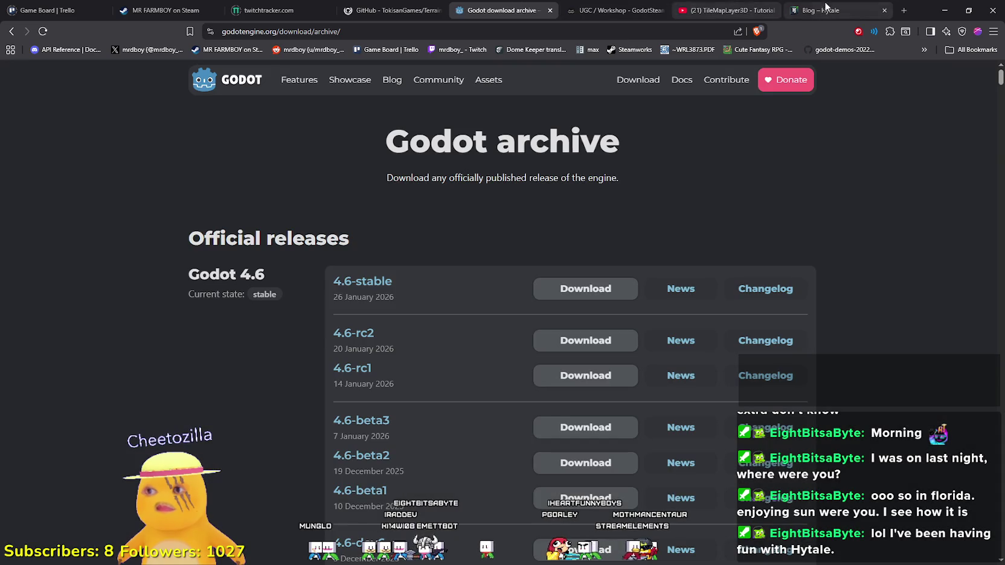
{"action": "right_click", "coordinate": [330, 185]}
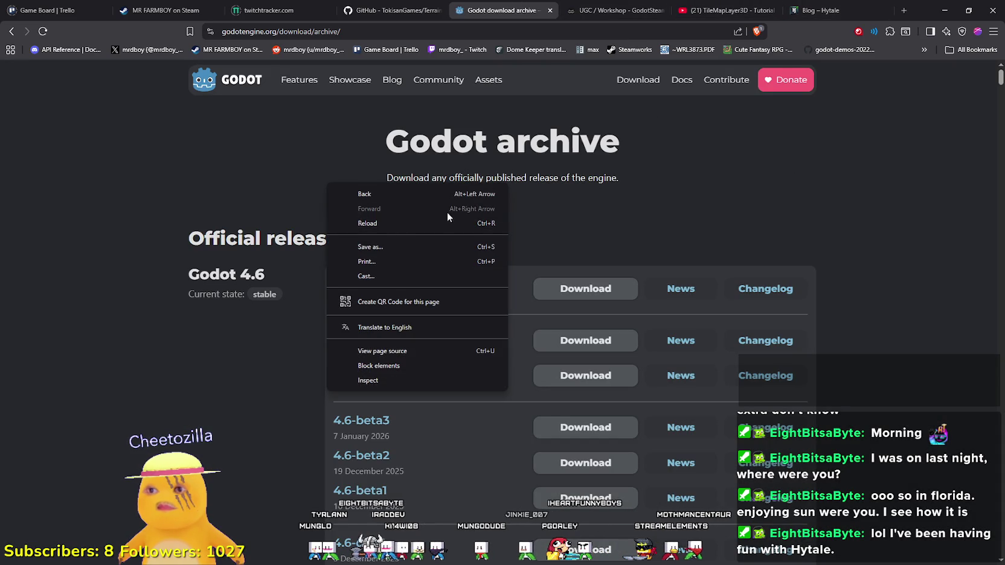
{"action": "left_click", "coordinate": [468, 222]}
{"action": "left_click", "coordinate": [862, 6]}
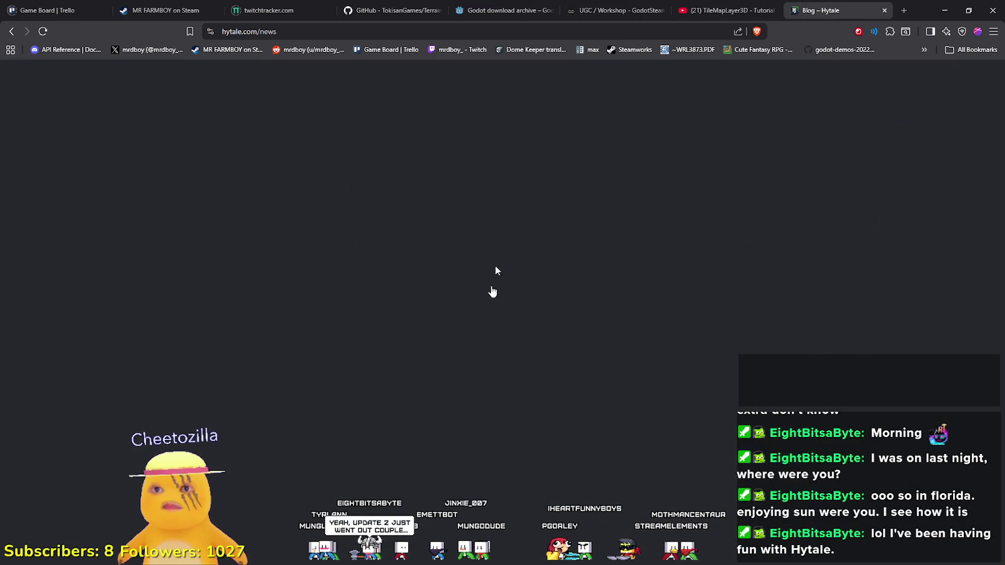
- Skim the 'HOTFIXES: JANUARY 2026' post, then go back to the blog list
{"action": "left_click", "coordinate": [373, 199]}
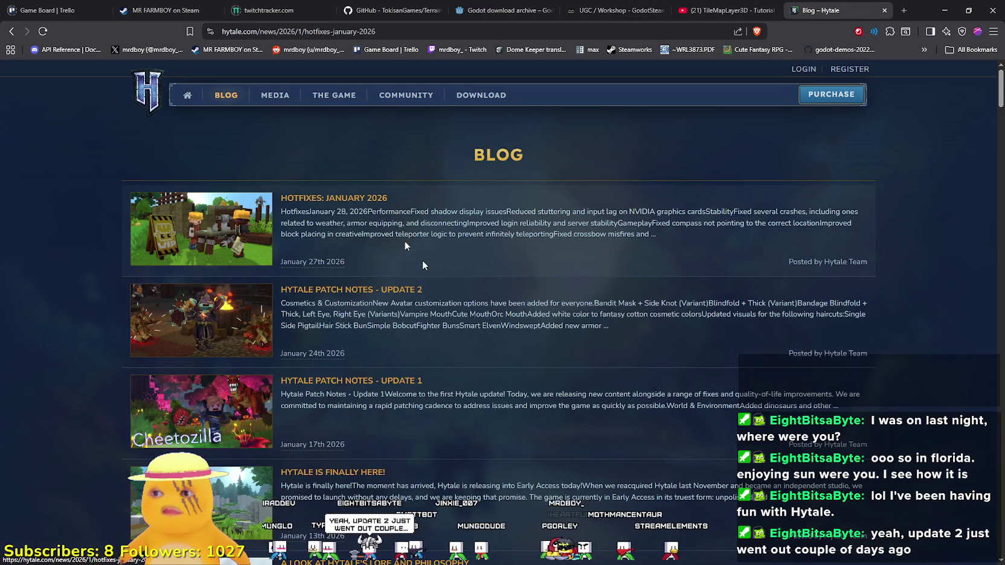
{"action": "scroll", "coordinate": [531, 356], "scroll_direction": "down", "scroll_amount": 10}
{"action": "scroll", "coordinate": [526, 359], "scroll_direction": "down", "scroll_amount": 5}
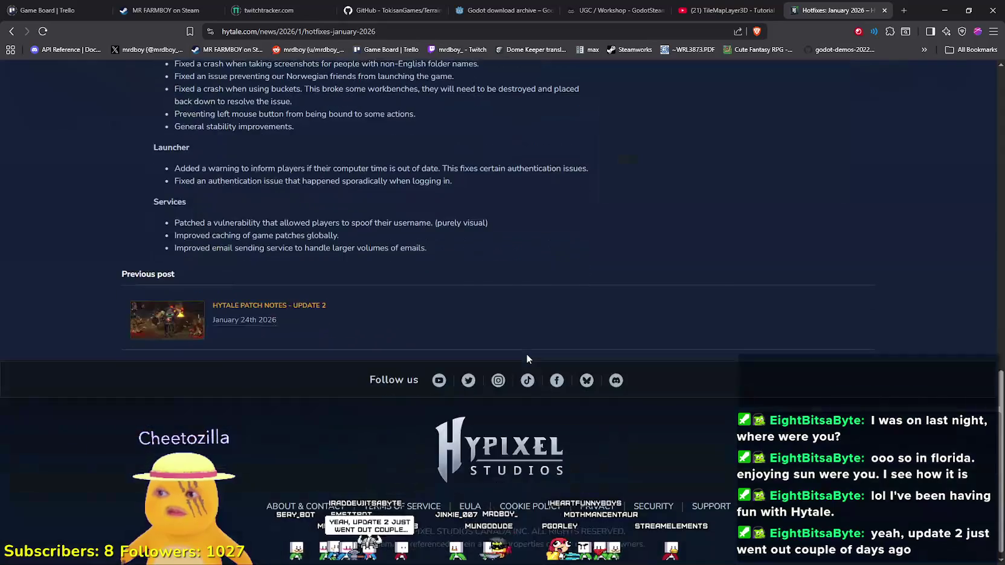
{"action": "scroll", "coordinate": [526, 359], "scroll_direction": "up", "scroll_amount": 2}
{"action": "left_click", "coordinate": [12, 31]}
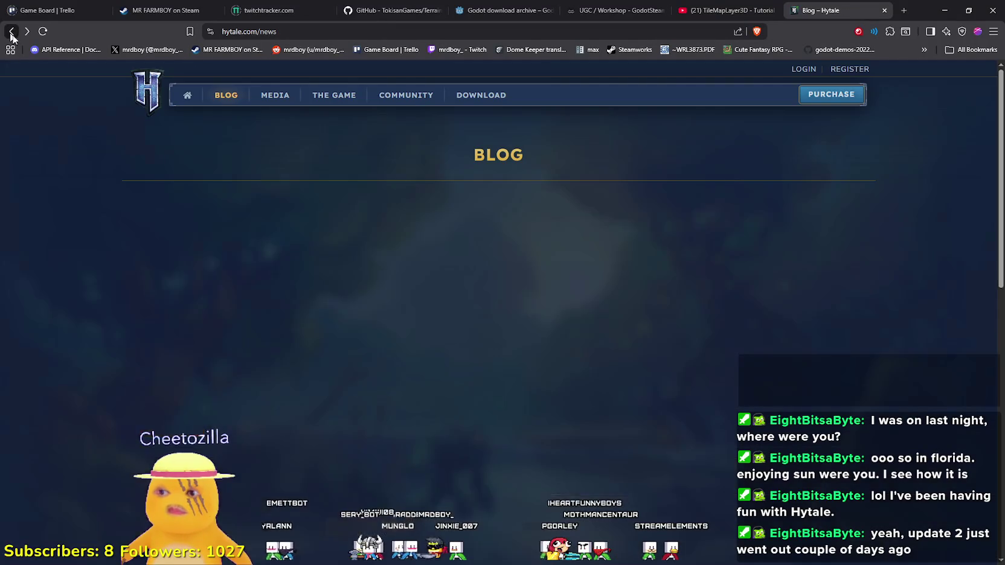
- Open 'Hytale Patch Notes - Update 2' and highlight its first three World Generation bullets
{"action": "left_click", "coordinate": [357, 297]}
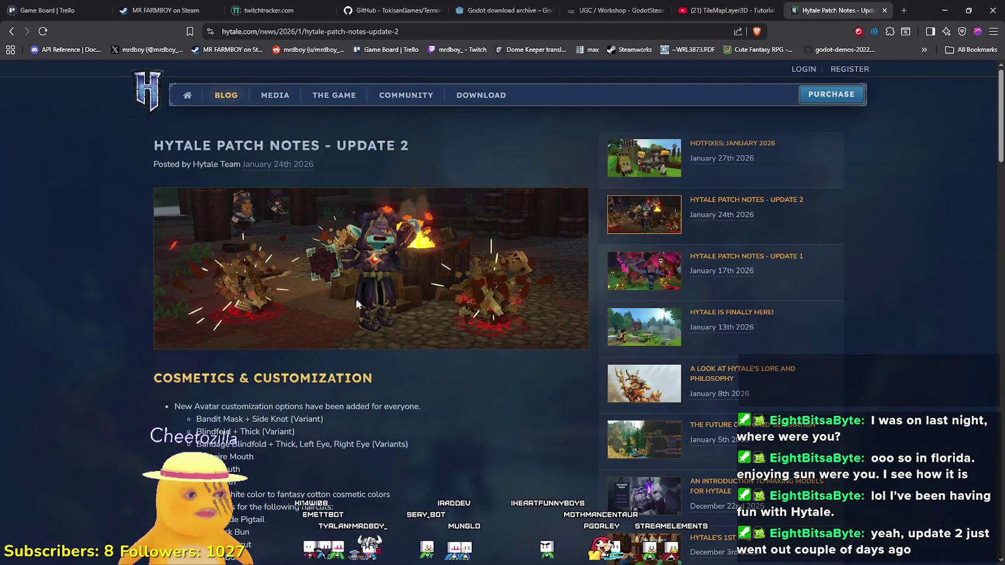
{"action": "scroll", "coordinate": [404, 383], "scroll_direction": "down", "scroll_amount": 8}
{"action": "scroll", "coordinate": [434, 326], "scroll_direction": "down", "scroll_amount": 7}
{"action": "scroll", "coordinate": [437, 313], "scroll_direction": "up", "scroll_amount": 4}
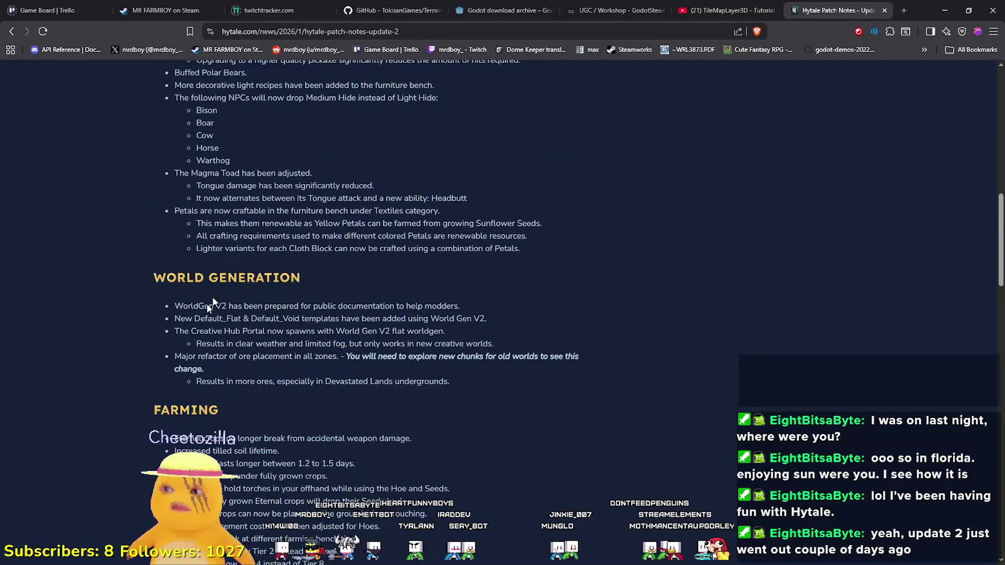
{"action": "mouse_move", "coordinate": [224, 303]}
{"action": "left_mouse_down"}
{"action": "mouse_move", "coordinate": [287, 315]}
{"action": "mouse_move", "coordinate": [452, 311]}
{"action": "left_mouse_up"}
{"action": "left_click_drag", "start_coordinate": [518, 312], "coordinate": [523, 334]}
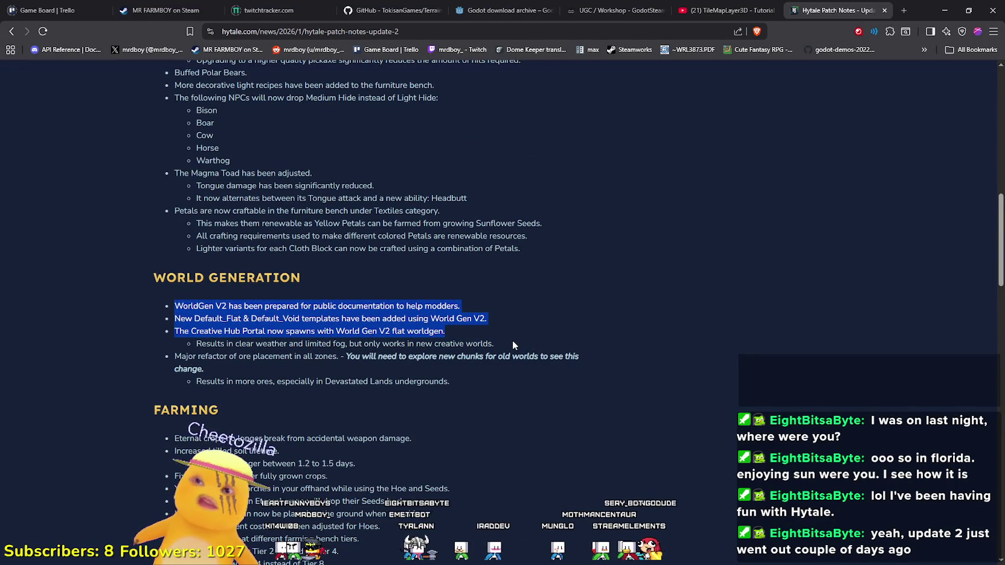
{"action": "scroll", "coordinate": [513, 343], "scroll_direction": "up", "scroll_amount": 2}
{"action": "left_click", "coordinate": [514, 342]}
- Read further through the Update 2 notes, then open find-in-page and bookmark the article
{"action": "scroll", "coordinate": [584, 358], "scroll_direction": "down", "scroll_amount": 4}
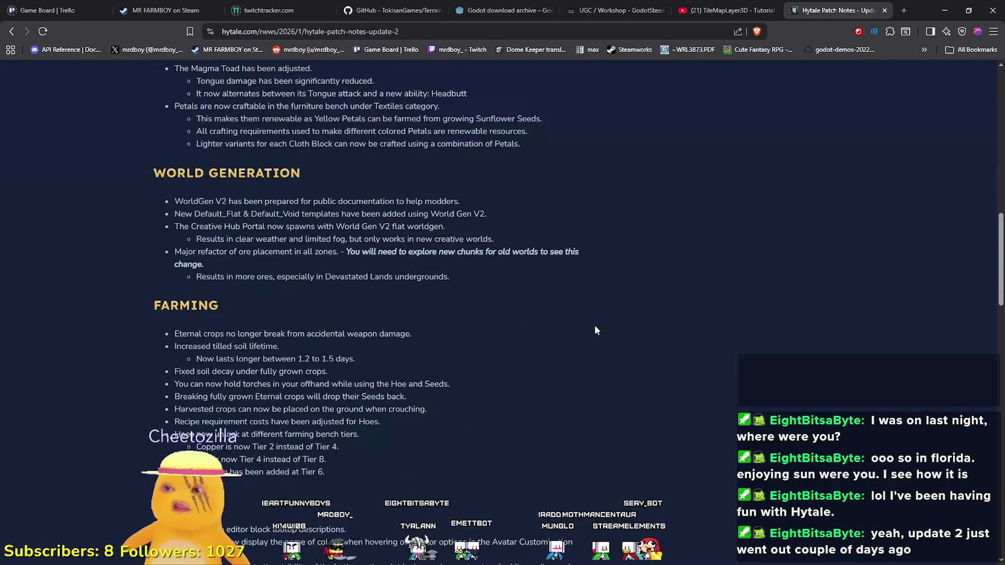
{"action": "scroll", "coordinate": [601, 240], "scroll_direction": "down", "scroll_amount": 7}
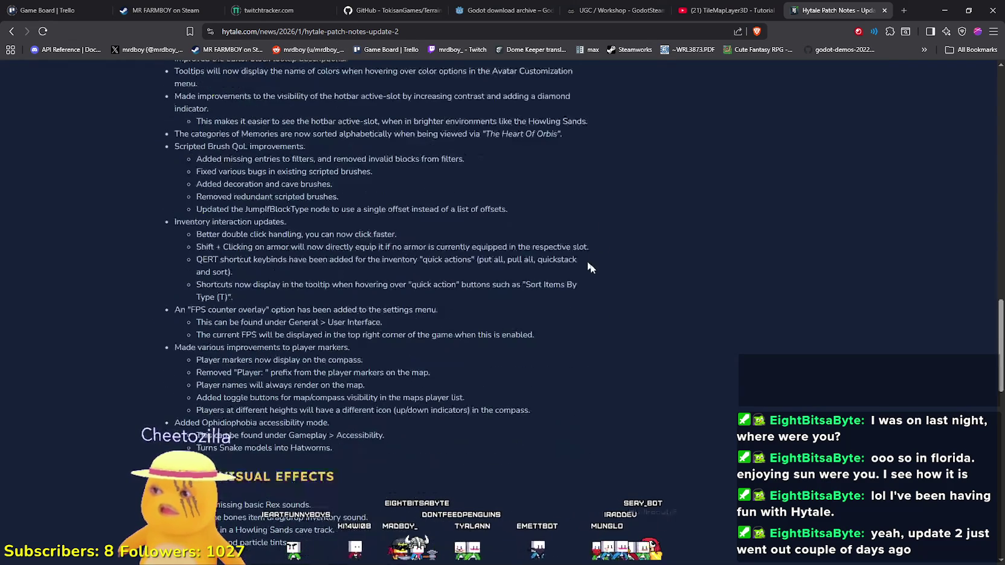
{"action": "scroll", "coordinate": [587, 267], "scroll_direction": "up", "scroll_amount": 4}
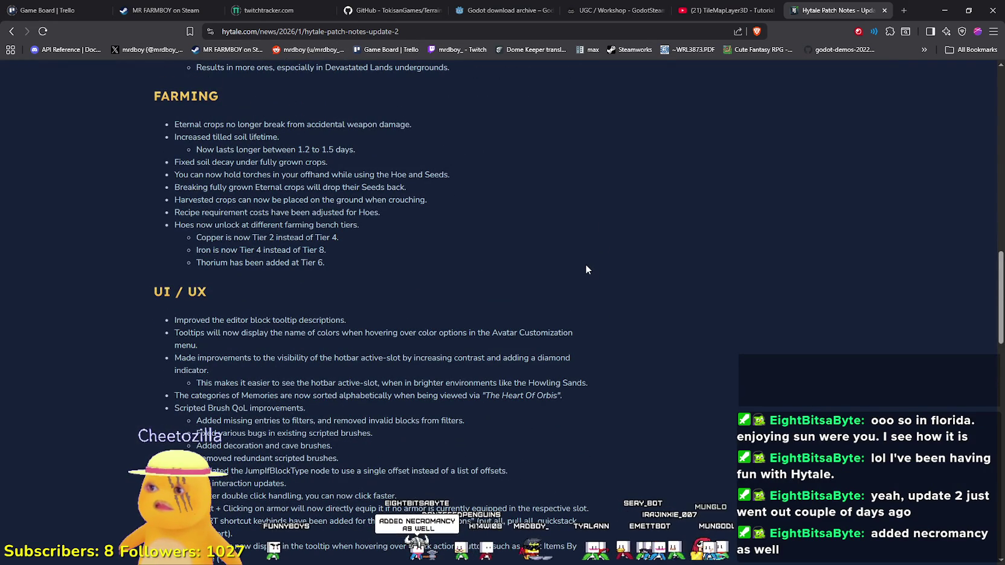
{"action": "scroll", "coordinate": [585, 269], "scroll_direction": "down", "scroll_amount": 3}
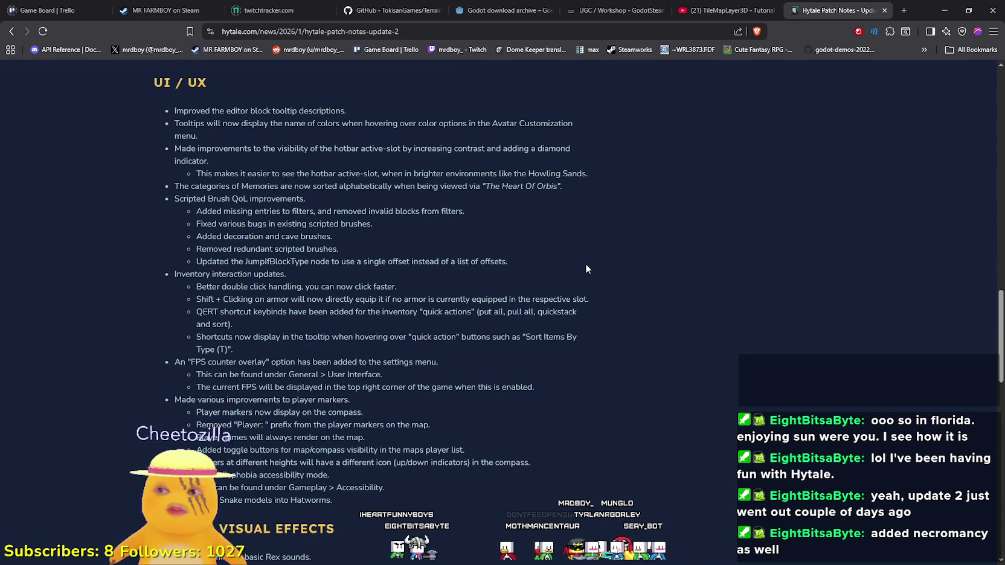
{"action": "scroll", "coordinate": [584, 263], "scroll_direction": "down", "scroll_amount": 2}
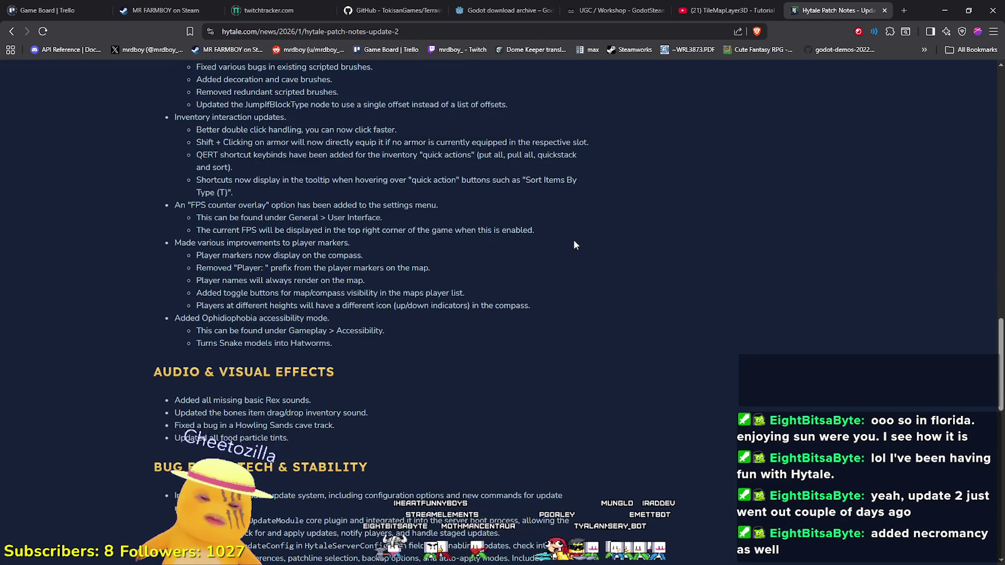
{"action": "key", "text": "ctrl+f"}
{"action": "key", "text": "ctrl+d"}
{"action": "key", "text": "Escape"}
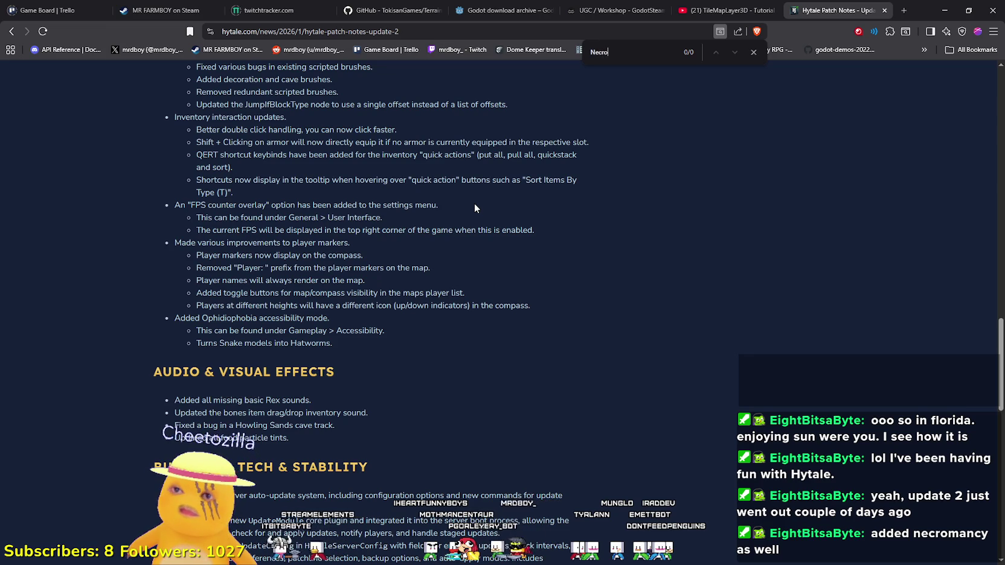
- Search the patch notes for 'Sum', then clear the search text
{"action": "scroll", "coordinate": [606, 231], "scroll_direction": "down", "scroll_amount": 4}
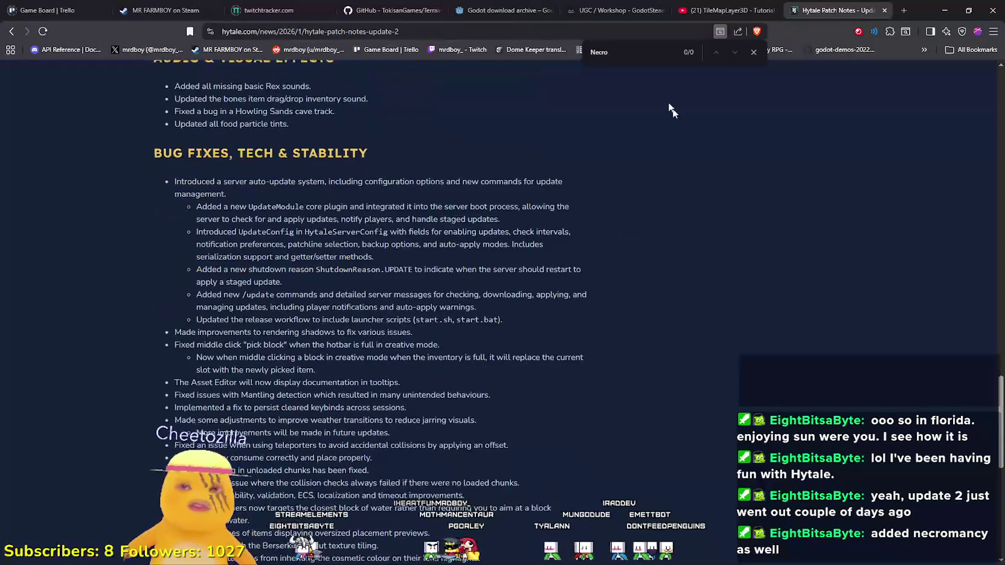
{"action": "scroll", "coordinate": [547, 369], "scroll_direction": "down", "scroll_amount": 4}
{"action": "scroll", "coordinate": [549, 370], "scroll_direction": "up", "scroll_amount": 7}
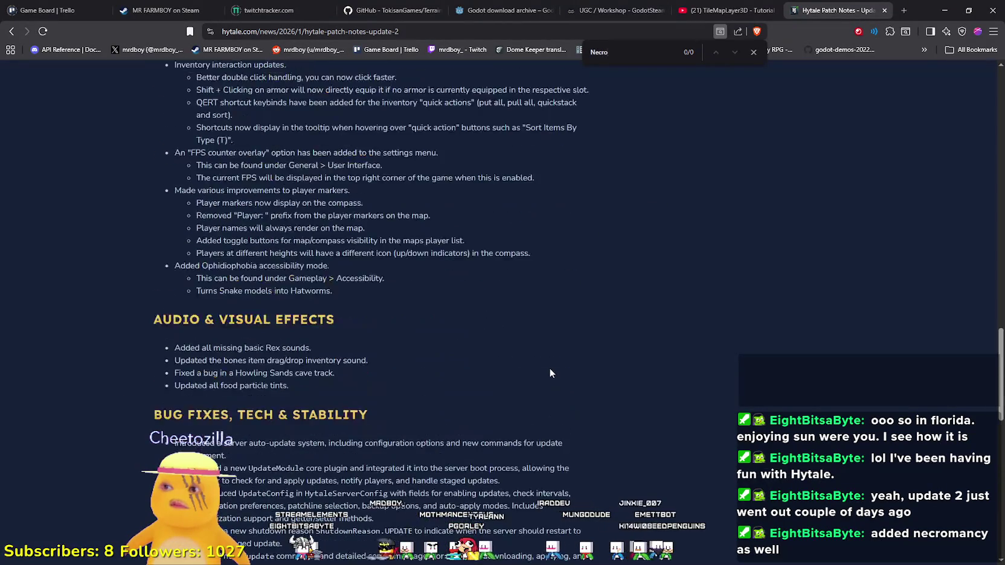
{"action": "scroll", "coordinate": [550, 372], "scroll_direction": "up", "scroll_amount": 3}
{"action": "scroll", "coordinate": [552, 362], "scroll_direction": "up", "scroll_amount": 4}
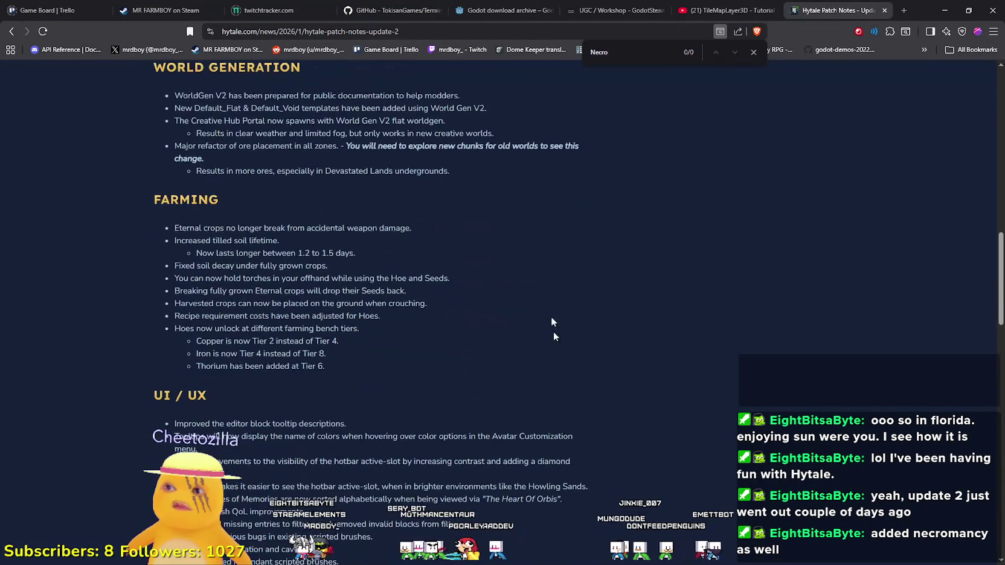
{"action": "type", "text": "Sum"}
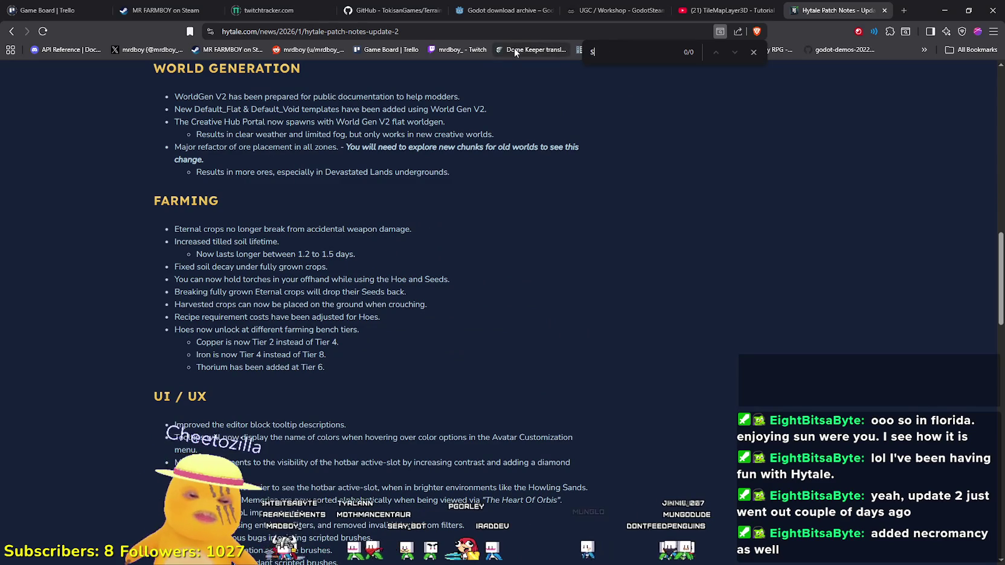
{"action": "key", "text": "BackSpace"}
{"action": "key", "text": "BackSpace"}
{"action": "key", "text": "BackSpace"}
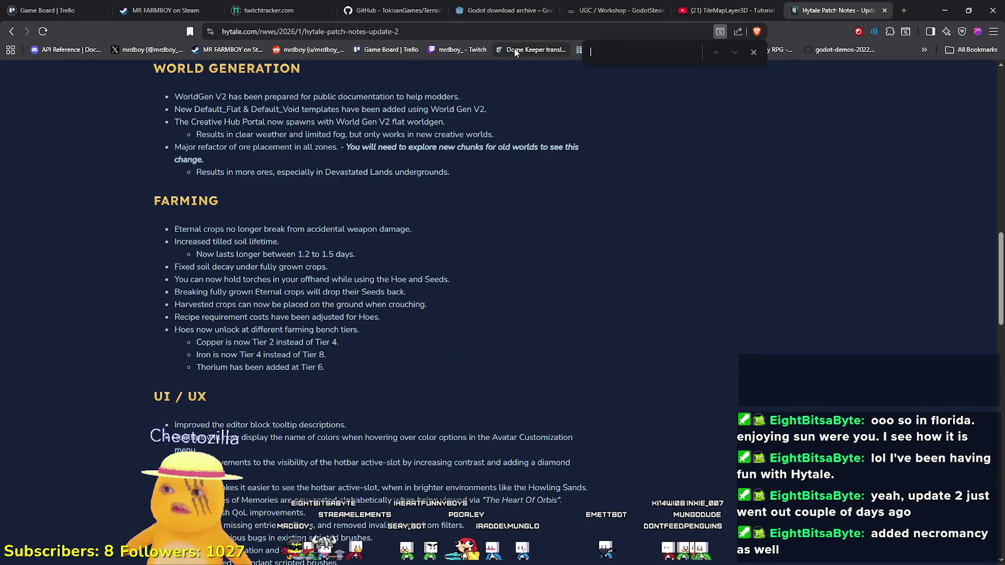
- Highlight the skeletal minion and Adamantite lines in the patch notes
{"action": "scroll", "coordinate": [683, 238], "scroll_direction": "up", "scroll_amount": 7}
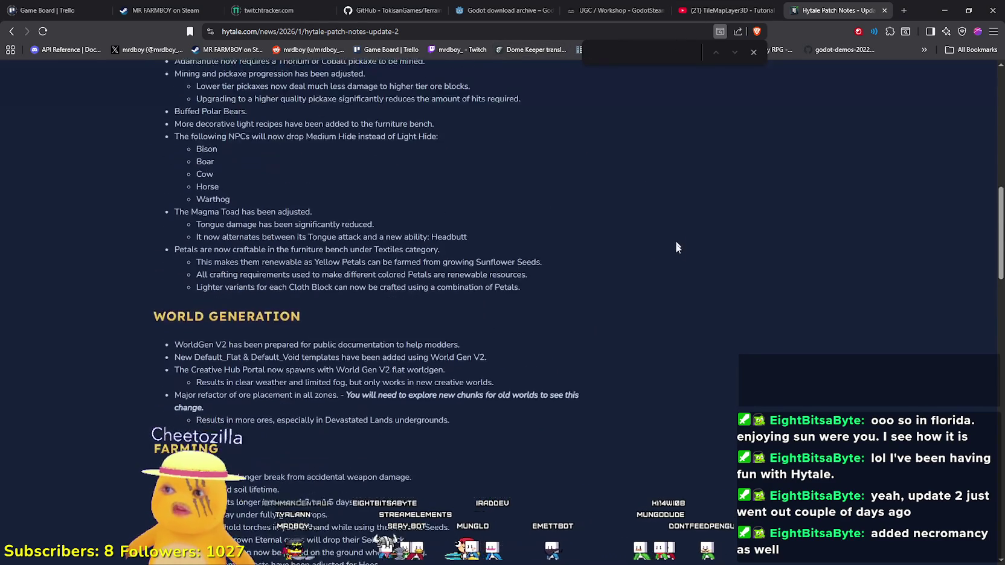
{"action": "left_click_drag", "start_coordinate": [174, 206], "coordinate": [515, 205]}
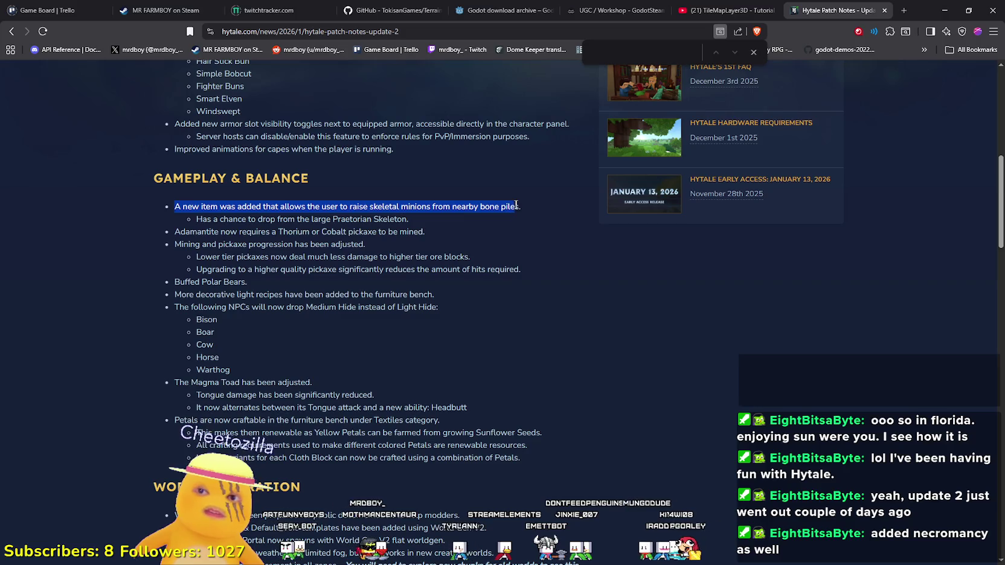
{"action": "left_click", "coordinate": [466, 245]}
{"action": "mouse_move", "coordinate": [442, 228]}
{"action": "left_mouse_down"}
{"action": "mouse_move", "coordinate": [187, 218]}
{"action": "mouse_move", "coordinate": [132, 203]}
{"action": "left_mouse_up"}
{"action": "left_click", "coordinate": [322, 283]}
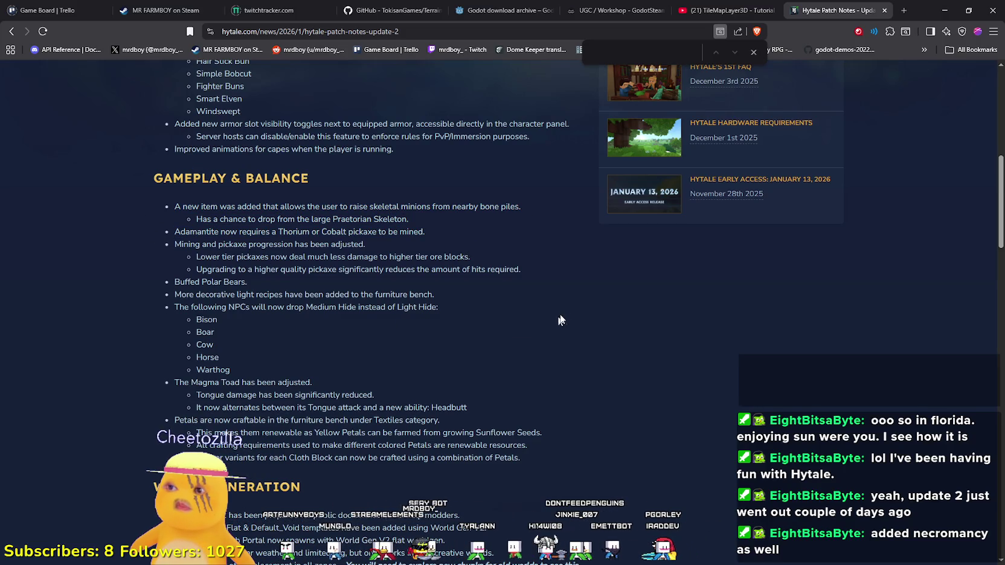
- Close the find bar and scroll on toward the Farming and UI / UX sections
{"action": "scroll", "coordinate": [562, 310], "scroll_direction": "down", "scroll_amount": 5}
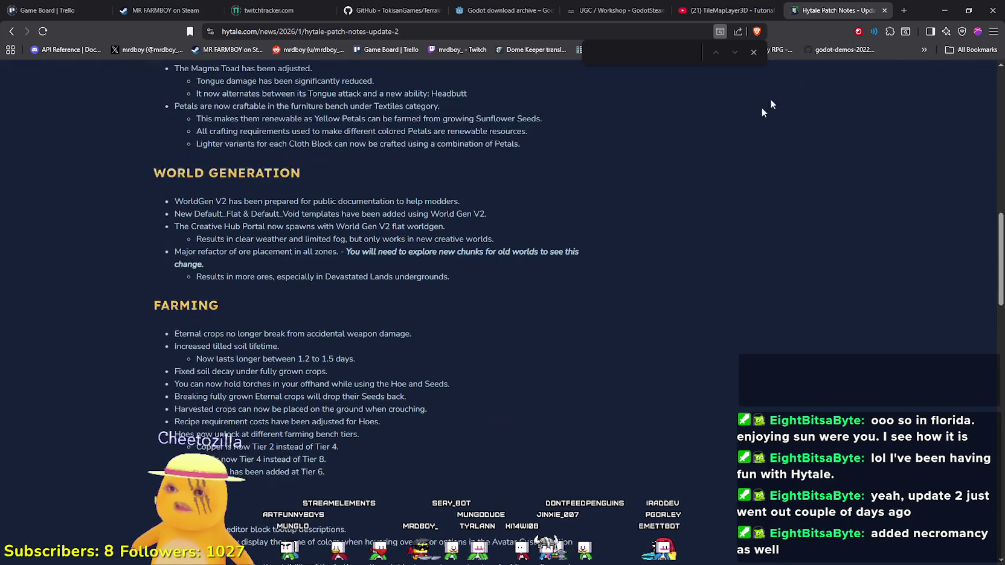
{"action": "left_click", "coordinate": [753, 52]}
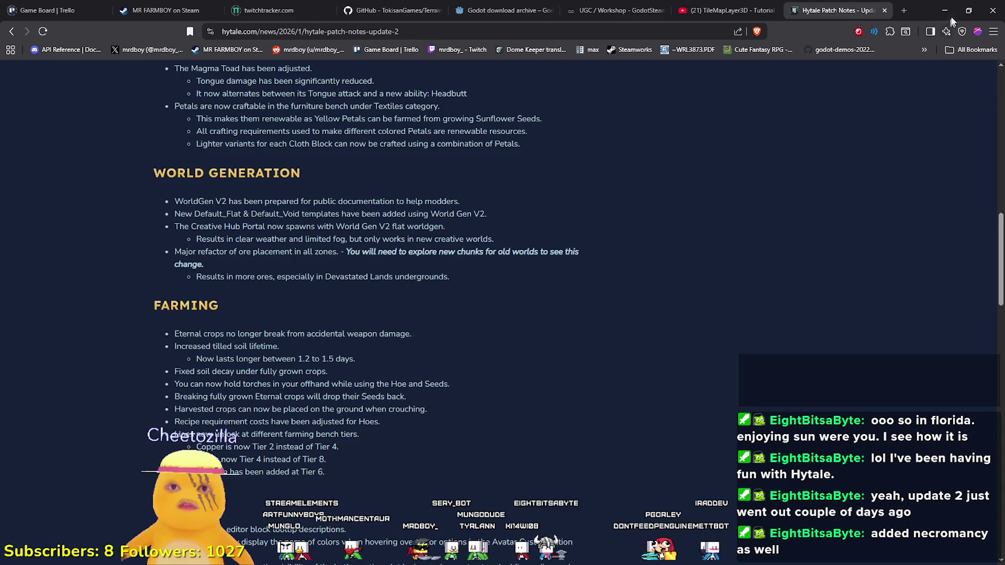
{"action": "scroll", "coordinate": [594, 316], "scroll_direction": "down", "scroll_amount": 2}
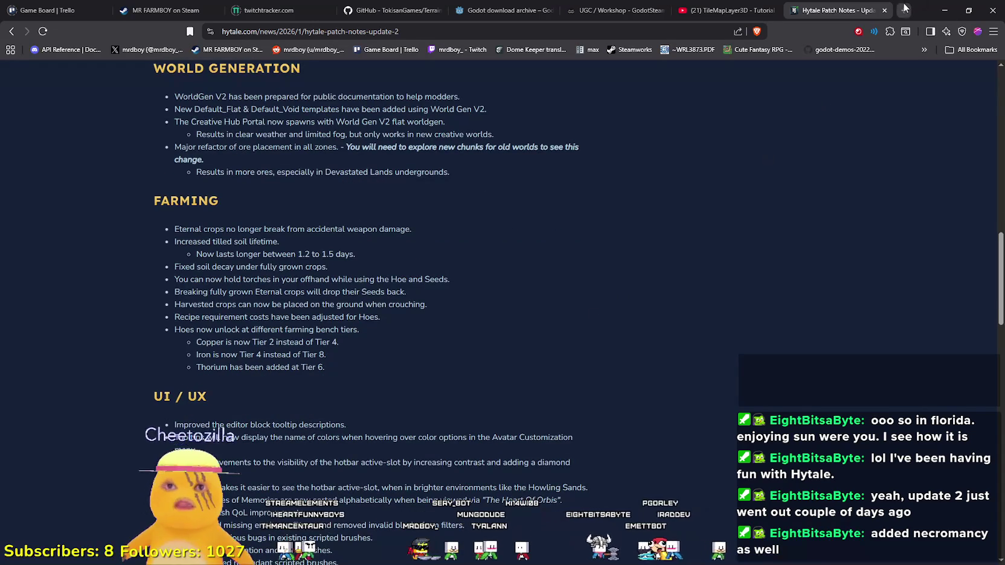
{"action": "left_click", "coordinate": [903, 9]}
- Search Google for 'hytale mods' and open CurseForge's full Hytale mods list
{"action": "type", "text": "hytale mods"}
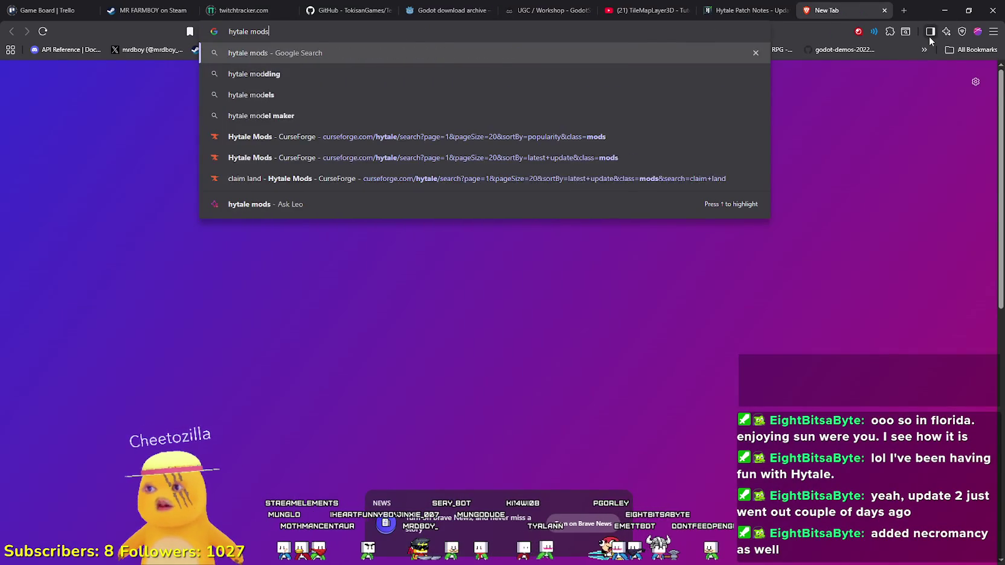
{"action": "key", "text": "Return"}
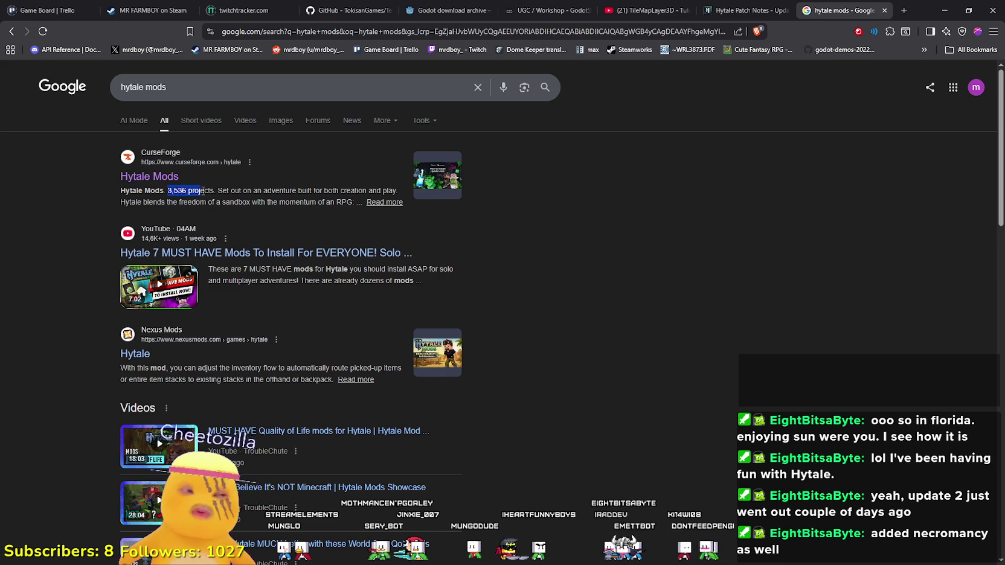
{"action": "left_click", "coordinate": [171, 178]}
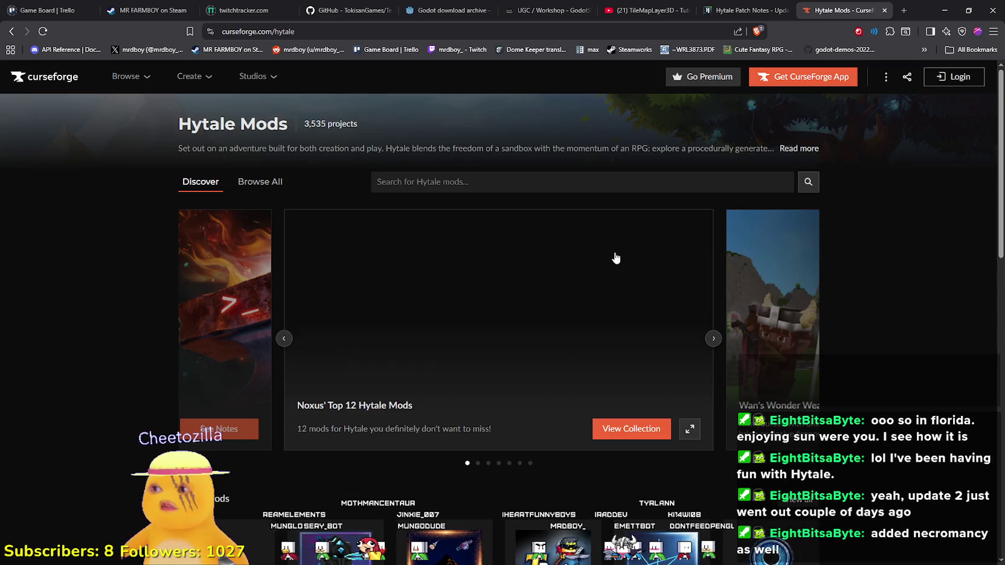
{"action": "scroll", "coordinate": [624, 240], "scroll_direction": "down", "scroll_amount": 5}
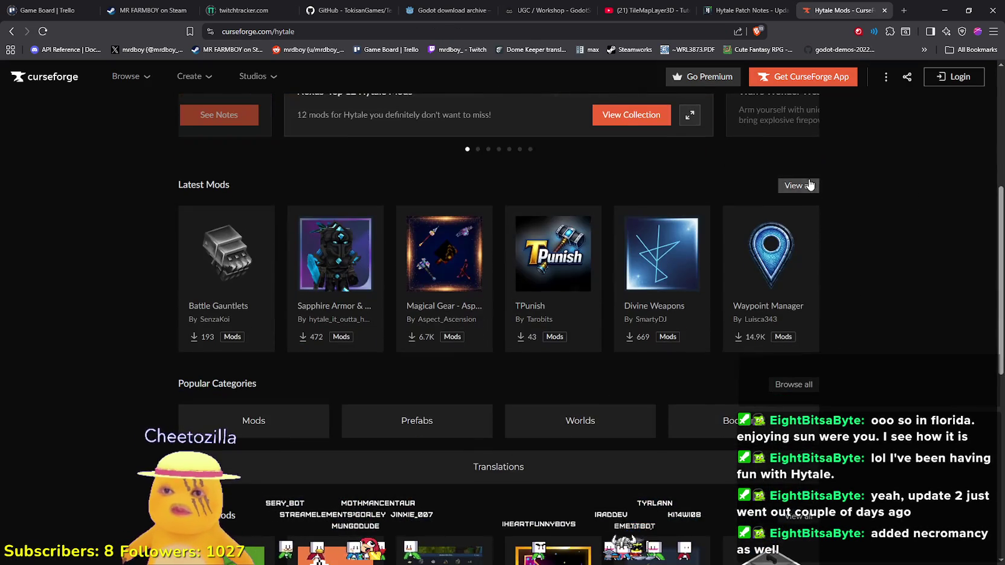
{"action": "left_click", "coordinate": [807, 187]}
- Sort the CurseForge Hytale mod list by Total Downloads
{"action": "left_click", "coordinate": [440, 239]}
{"action": "left_click", "coordinate": [467, 277]}
{"action": "left_click", "coordinate": [483, 242]}
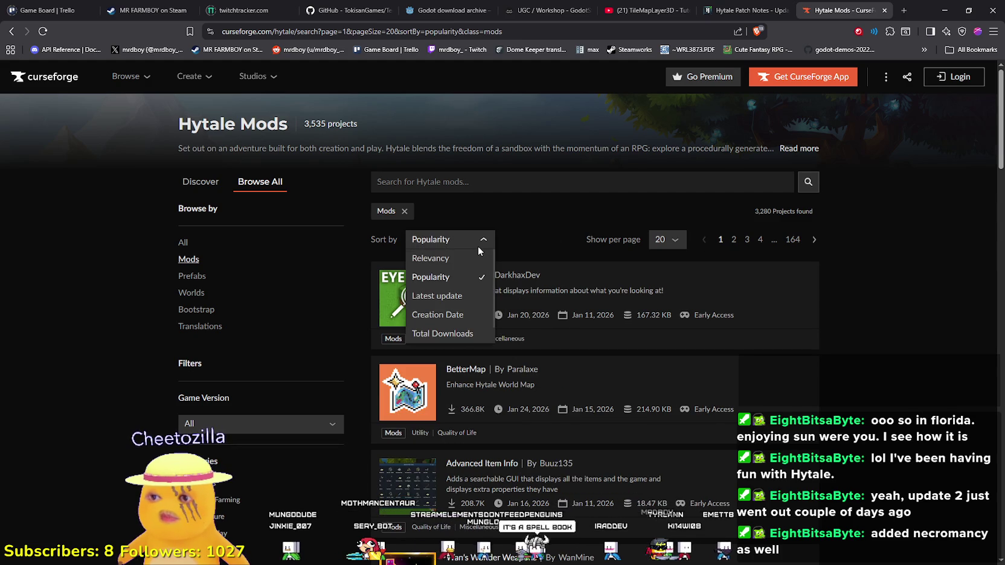
{"action": "left_click", "coordinate": [442, 334]}
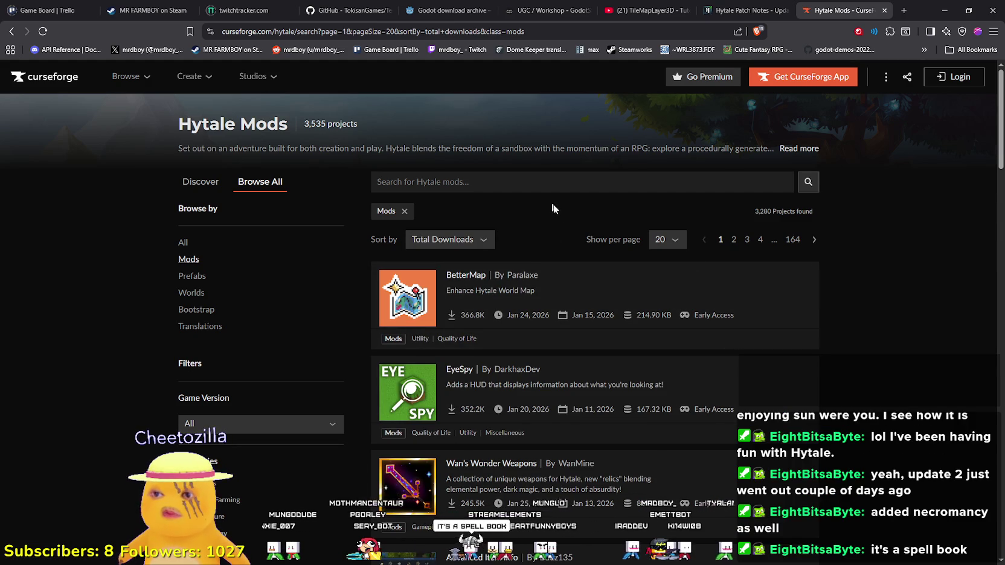
- Open BetterMap, EyeSpy and Wan's Wonder Weapons in new tabs
{"action": "mouse_move", "coordinate": [494, 304]}
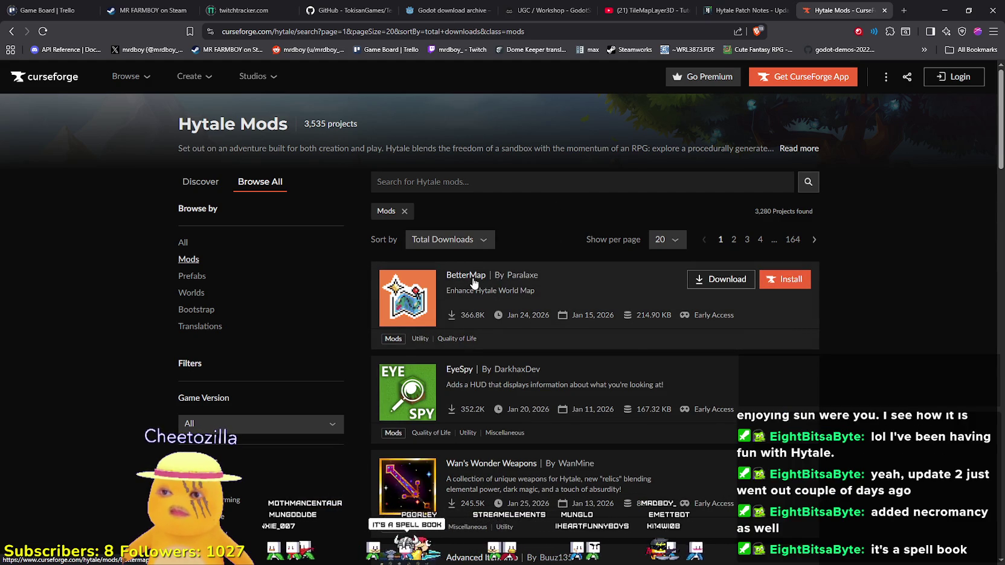
{"action": "right_click", "coordinate": [474, 282]}
{"action": "left_click", "coordinate": [531, 289]}
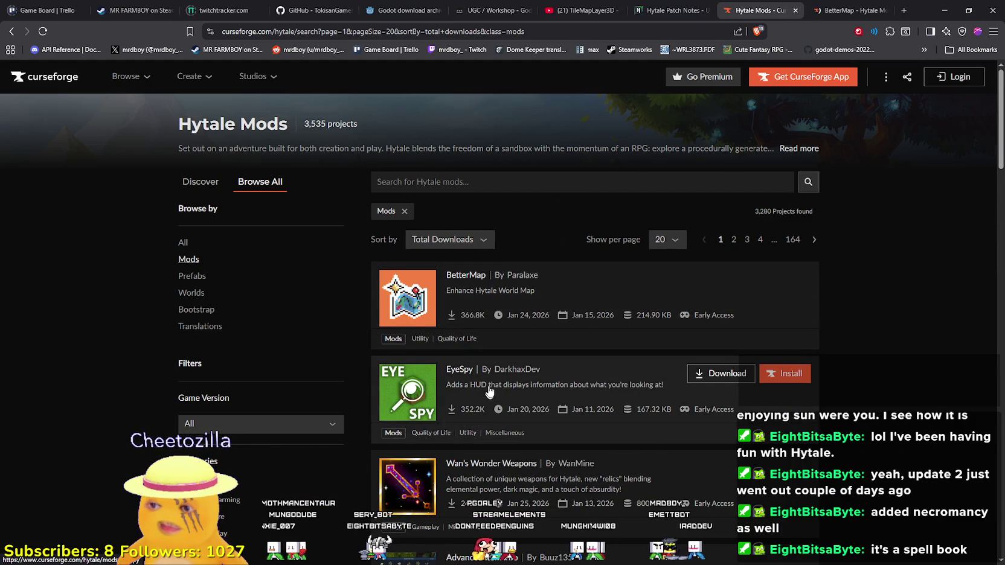
{"action": "scroll", "coordinate": [502, 401], "scroll_direction": "down", "scroll_amount": 1}
{"action": "right_click", "coordinate": [455, 316]}
{"action": "left_click", "coordinate": [492, 324]}
{"action": "scroll", "coordinate": [495, 345], "scroll_direction": "down", "scroll_amount": 4}
{"action": "scroll", "coordinate": [500, 346], "scroll_direction": "up", "scroll_amount": 1}
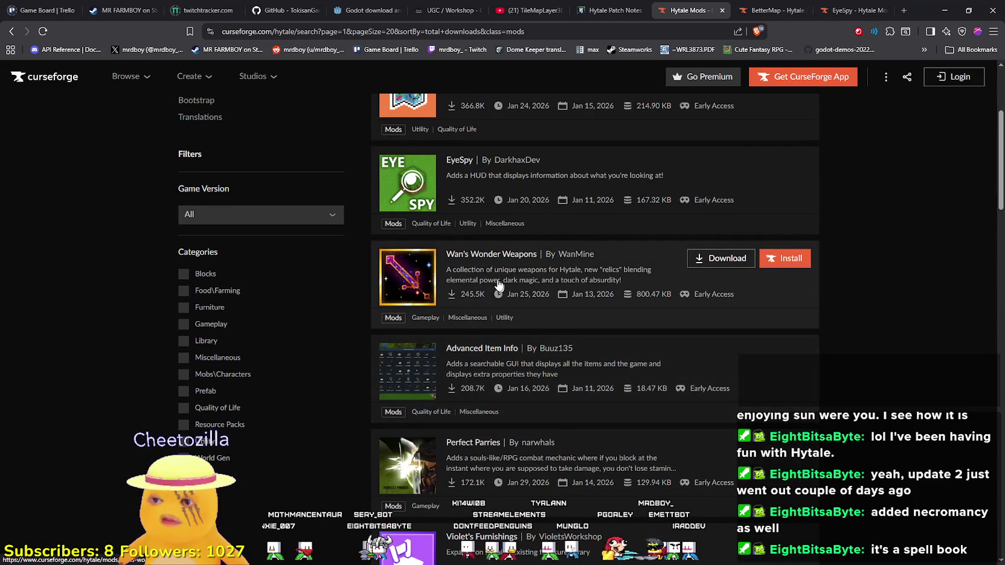
{"action": "right_click", "coordinate": [481, 259]}
{"action": "left_click", "coordinate": [494, 265]}
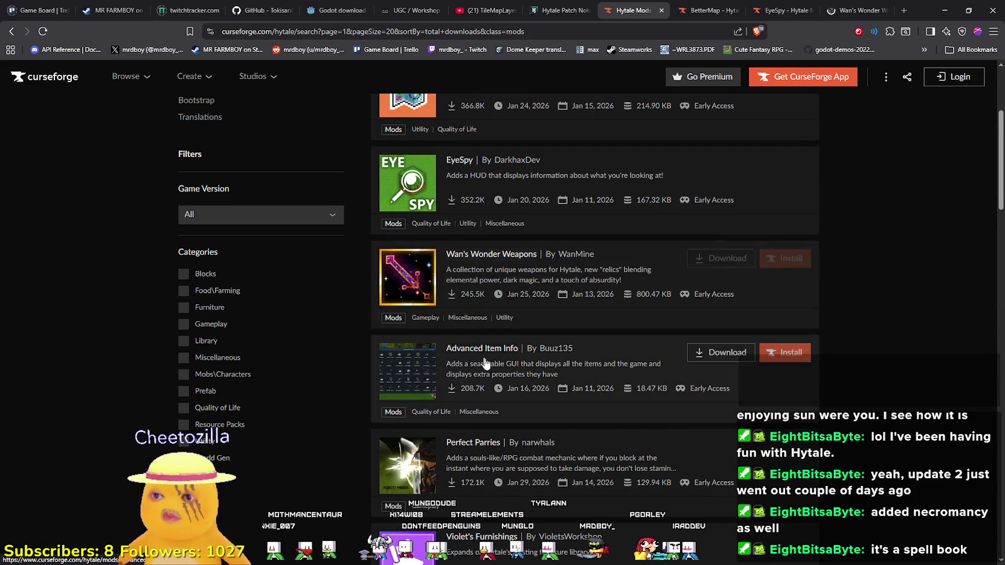
- Open Advanced Item Info, Perfect Parries and RPG Leveling And Stats/Skills in new tabs
{"action": "left_click", "coordinate": [525, 358]}
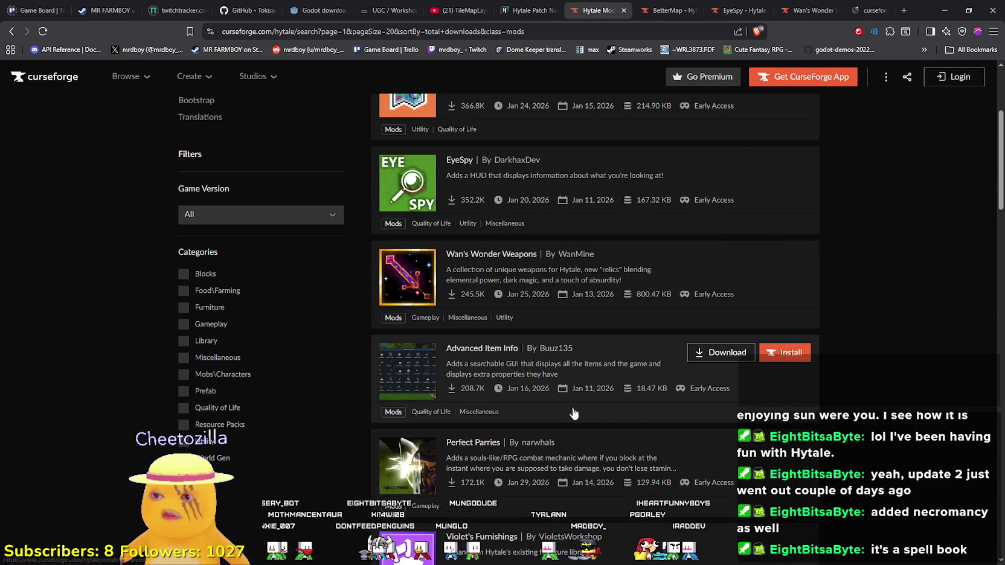
{"action": "scroll", "coordinate": [549, 383], "scroll_direction": "down", "scroll_amount": 2}
{"action": "middle_click", "coordinate": [476, 342]}
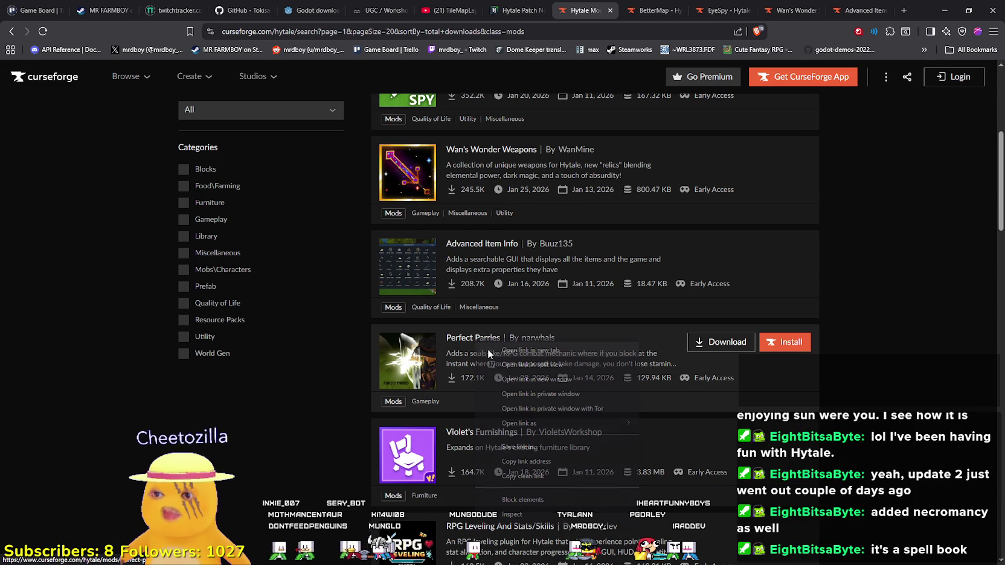
{"action": "scroll", "coordinate": [477, 344], "scroll_direction": "down", "scroll_amount": 3}
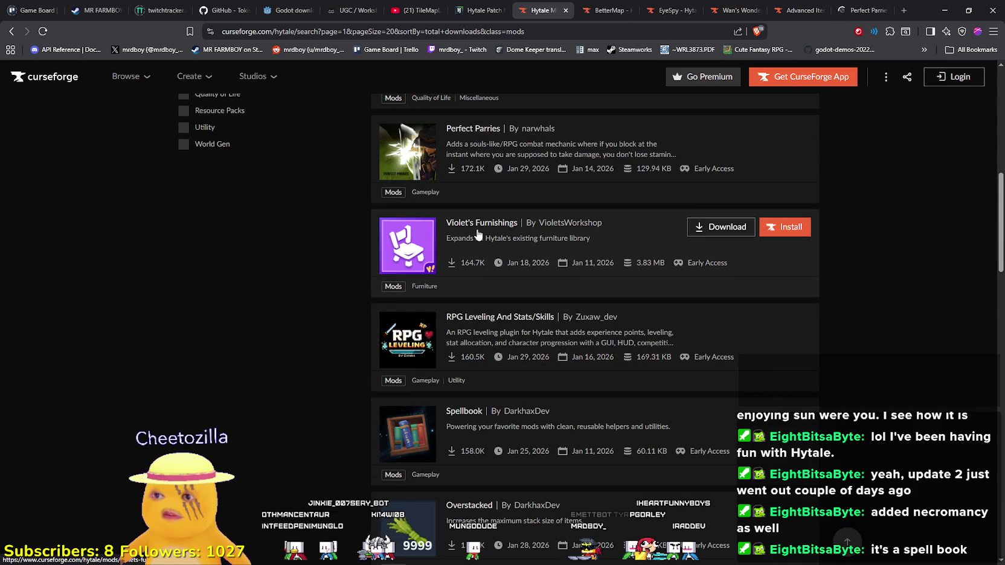
{"action": "right_click", "coordinate": [508, 319]}
{"action": "left_click", "coordinate": [531, 328]}
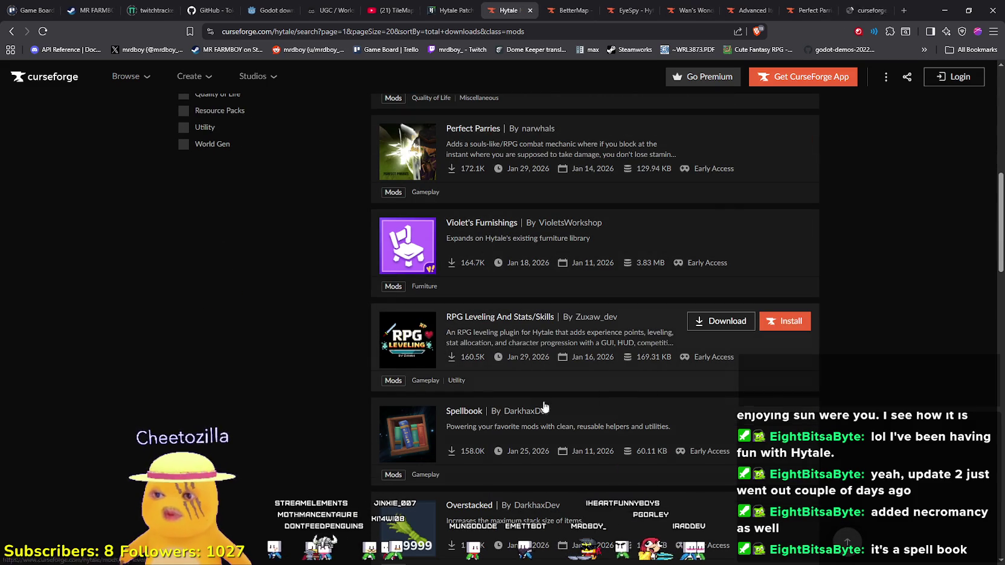
- Open Spellbook and MMO Skill Tree in new tabs, then view the MMO Skill Tree page
{"action": "scroll", "coordinate": [547, 401], "scroll_direction": "down", "scroll_amount": 2}
{"action": "right_click", "coordinate": [456, 310]}
{"action": "left_click", "coordinate": [474, 318]}
{"action": "scroll", "coordinate": [567, 416], "scroll_direction": "down", "scroll_amount": 2}
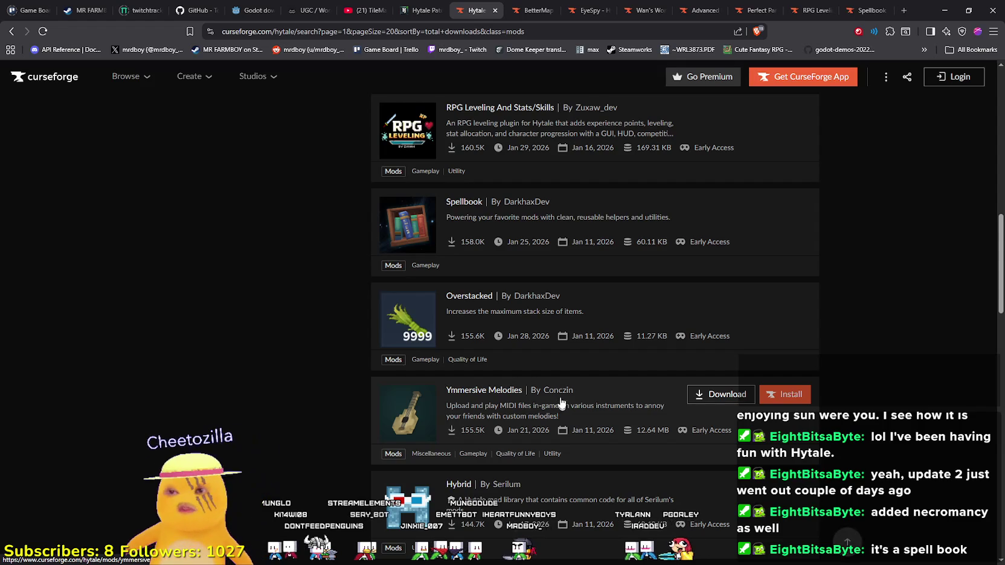
{"action": "scroll", "coordinate": [561, 408], "scroll_direction": "down", "scroll_amount": 2}
{"action": "scroll", "coordinate": [549, 348], "scroll_direction": "down", "scroll_amount": 3}
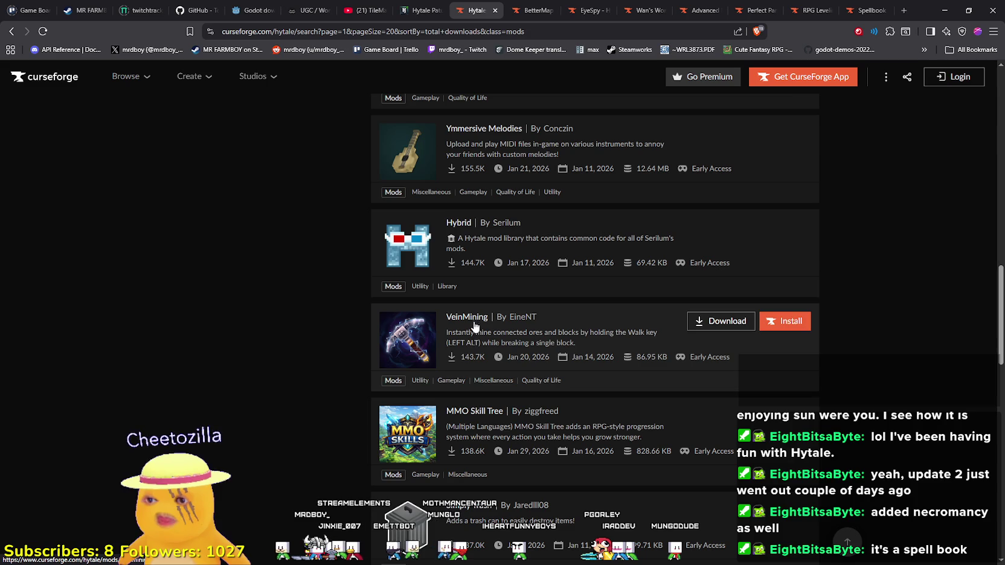
{"action": "scroll", "coordinate": [501, 353], "scroll_direction": "down", "scroll_amount": 1}
{"action": "right_click", "coordinate": [484, 356]}
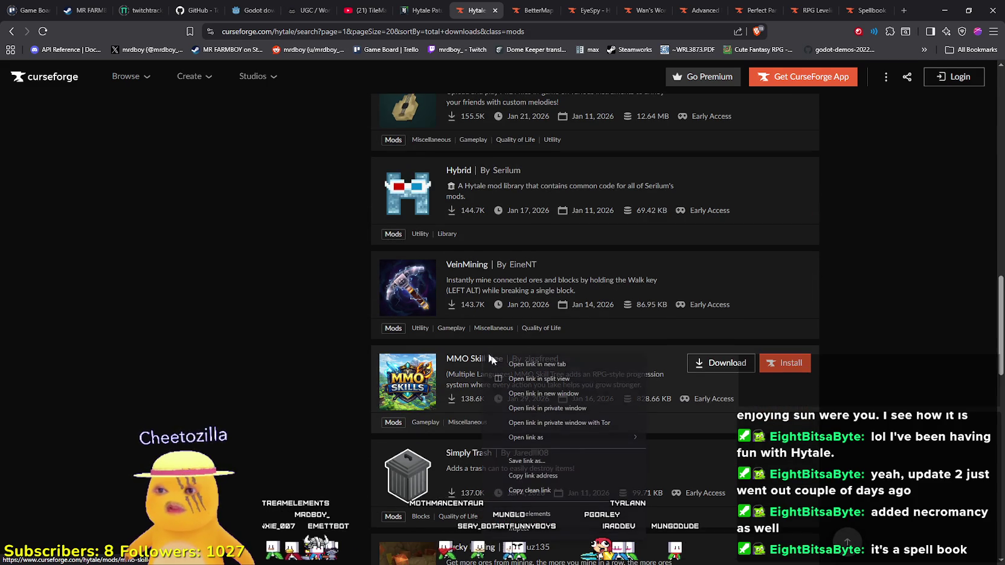
{"action": "left_click", "coordinate": [507, 364]}
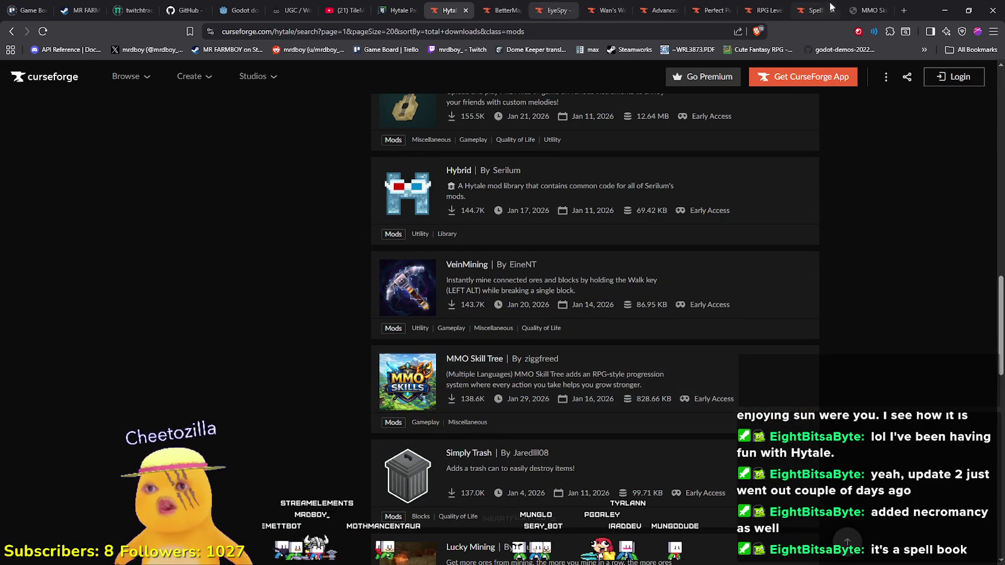
{"action": "left_click", "coordinate": [867, 10]}
- Page through the MMO Skill Tree gallery screenshots enlarged, then close the viewer
{"action": "scroll", "coordinate": [439, 324], "scroll_direction": "down", "scroll_amount": 2}
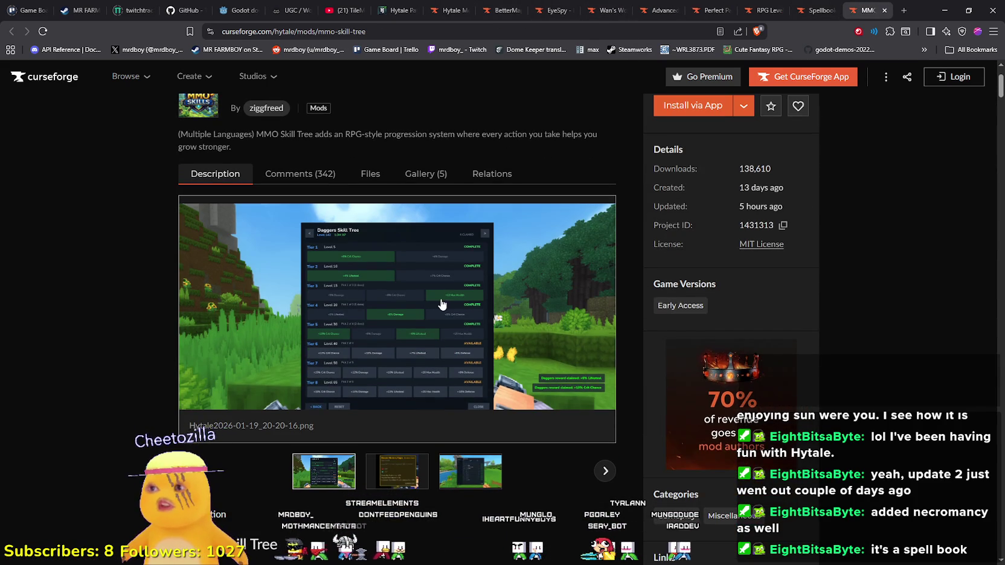
{"action": "scroll", "coordinate": [442, 304], "scroll_direction": "up", "scroll_amount": 2}
{"action": "left_click", "coordinate": [397, 403]}
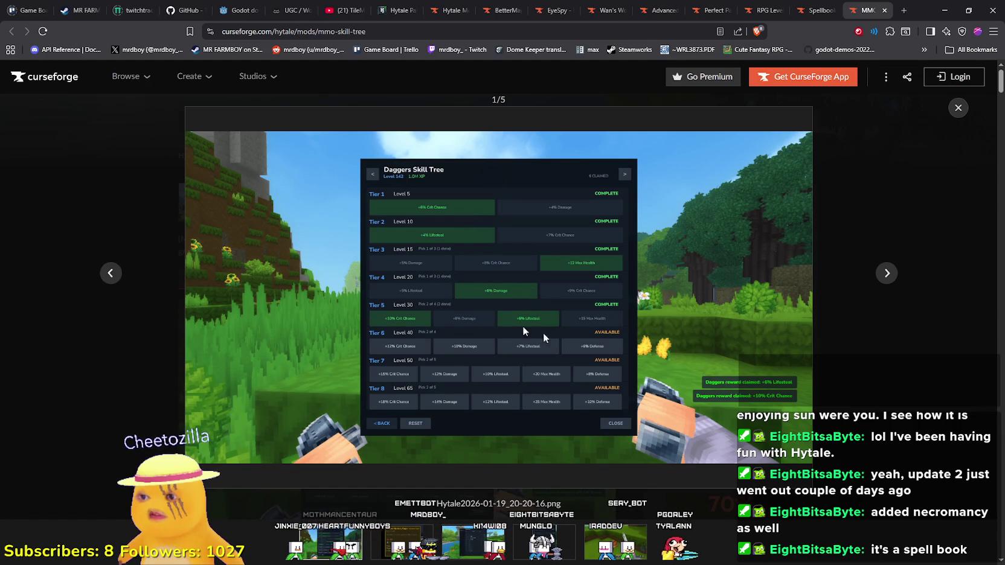
{"action": "left_click", "coordinate": [888, 273]}
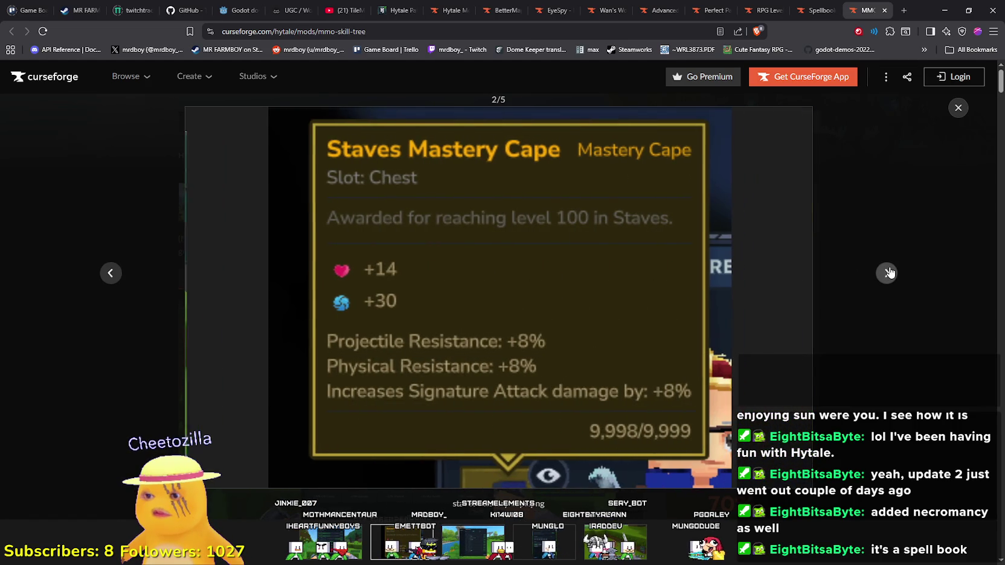
{"action": "left_click", "coordinate": [887, 273]}
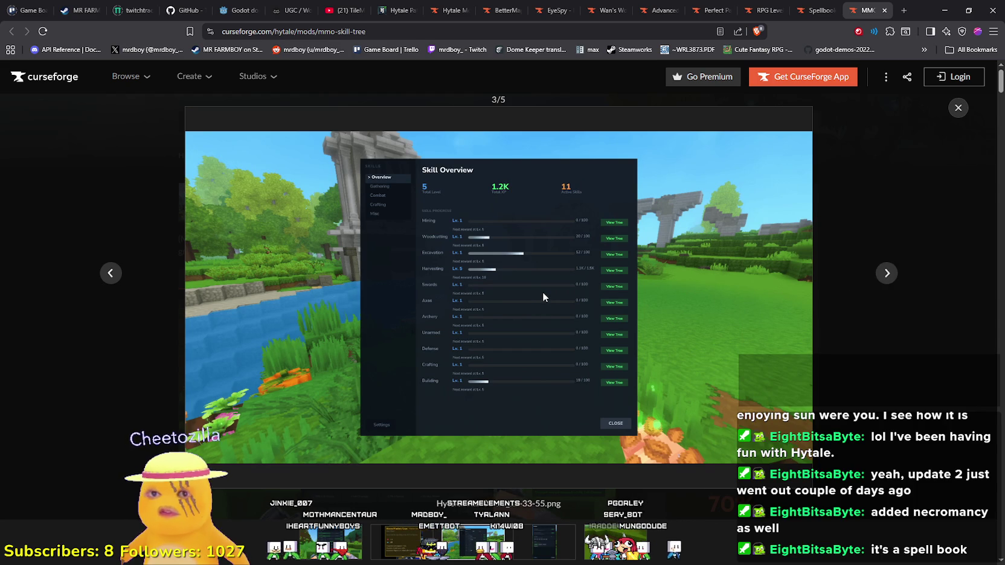
{"action": "left_click", "coordinate": [887, 274]}
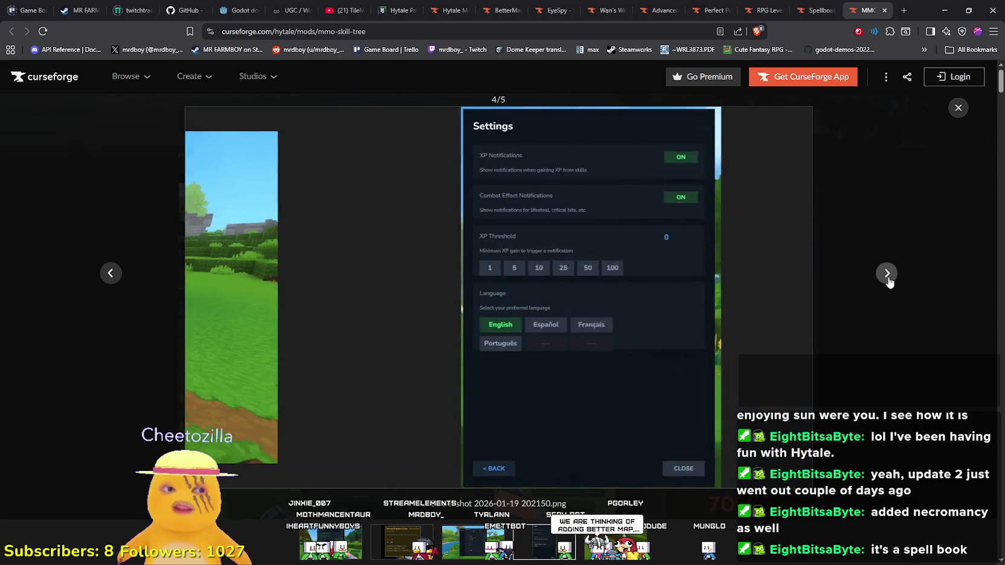
{"action": "left_click", "coordinate": [895, 271]}
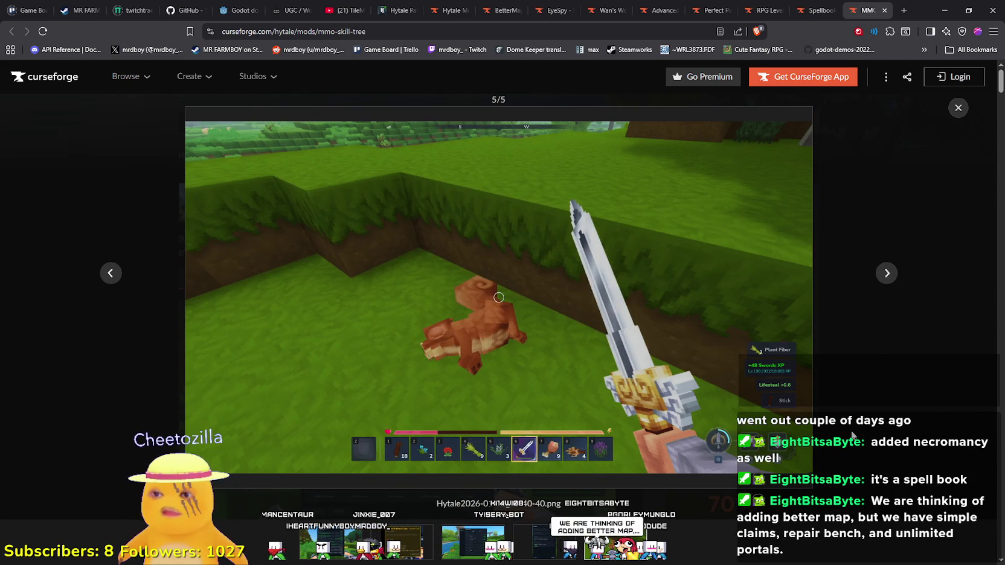
{"action": "left_click", "coordinate": [958, 108]}
- Scroll down to the permission and XP Boost System details
{"action": "scroll", "coordinate": [419, 353], "scroll_direction": "down", "scroll_amount": 12}
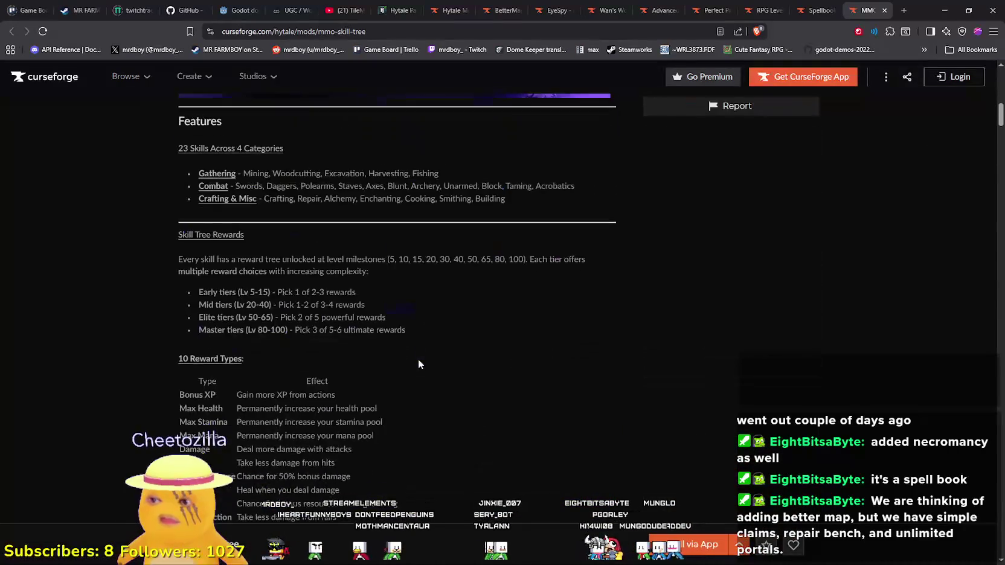
{"action": "scroll", "coordinate": [418, 358], "scroll_direction": "down", "scroll_amount": 12}
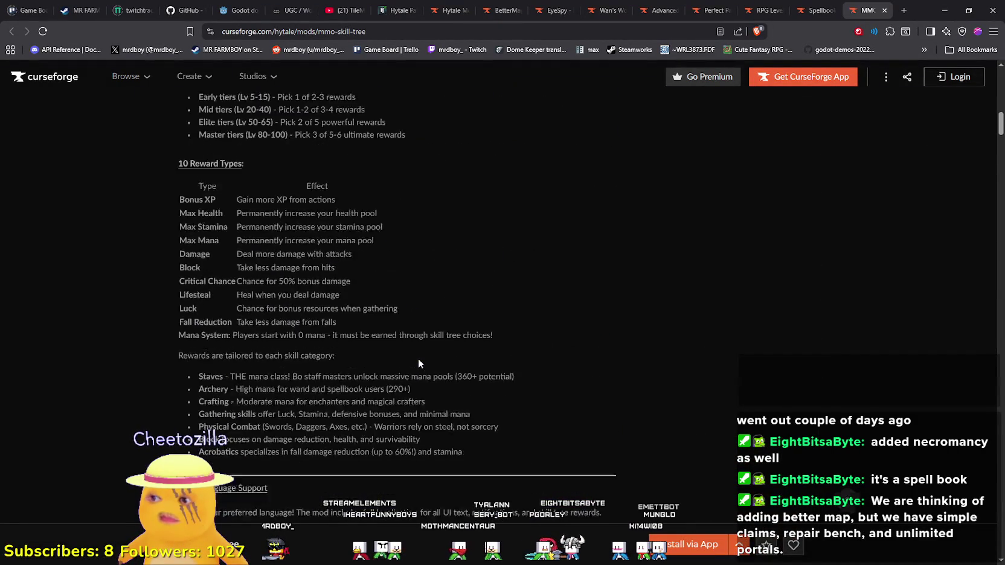
{"action": "scroll", "coordinate": [423, 356], "scroll_direction": "down", "scroll_amount": 5}
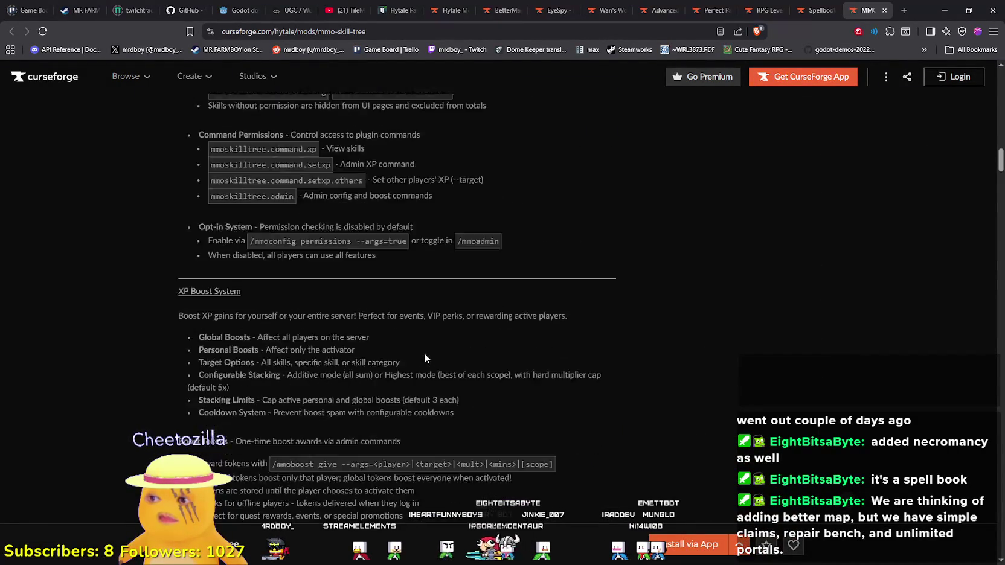
{"action": "left_click", "coordinate": [831, 8]}
{"action": "scroll", "coordinate": [441, 326], "scroll_direction": "down", "scroll_amount": 10}
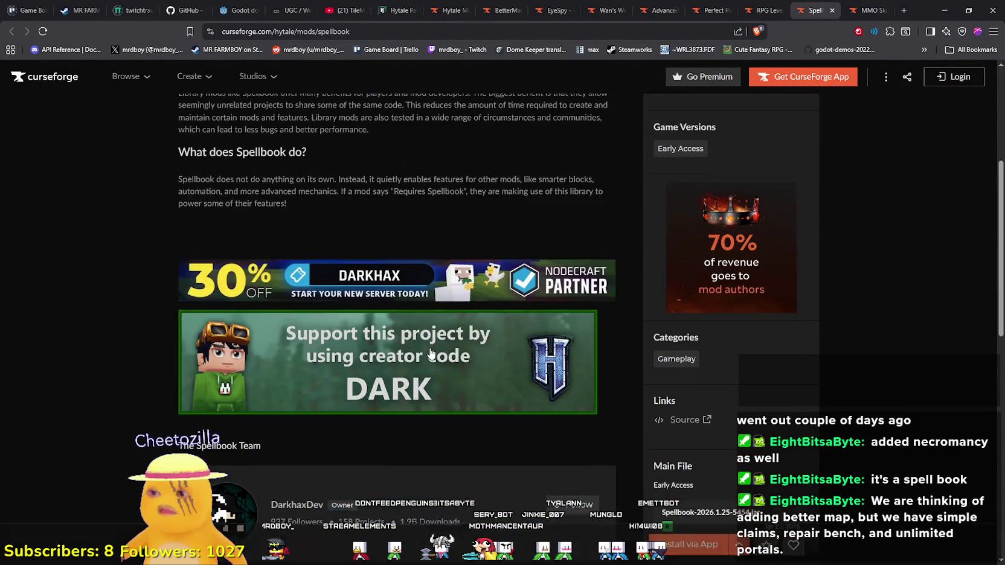
{"action": "scroll", "coordinate": [431, 348], "scroll_direction": "up", "scroll_amount": 15}
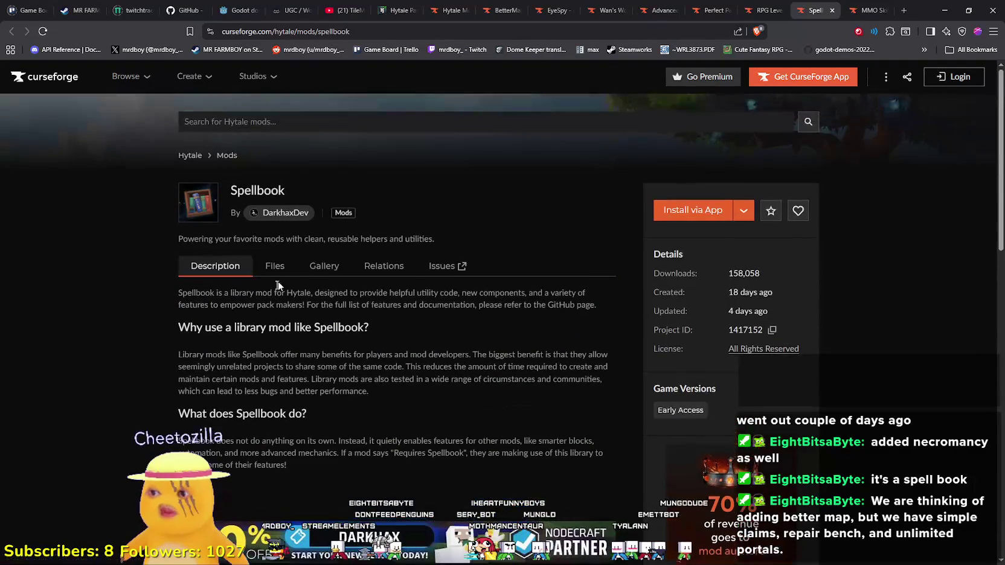
{"action": "left_click", "coordinate": [282, 272]}
{"action": "scroll", "coordinate": [403, 332], "scroll_direction": "down", "scroll_amount": 8}
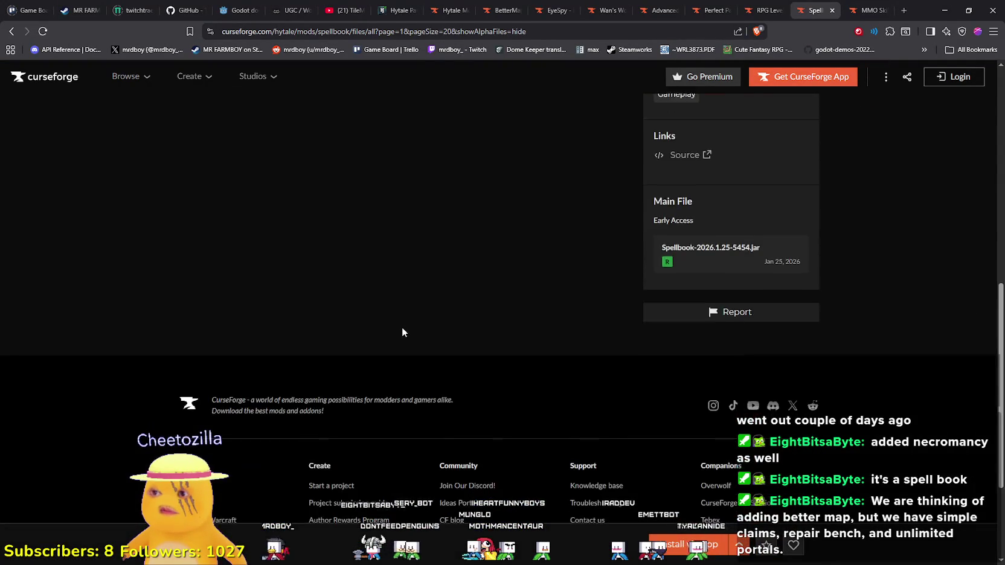
{"action": "scroll", "coordinate": [398, 331], "scroll_direction": "up", "scroll_amount": 8}
{"action": "left_click", "coordinate": [215, 266]}
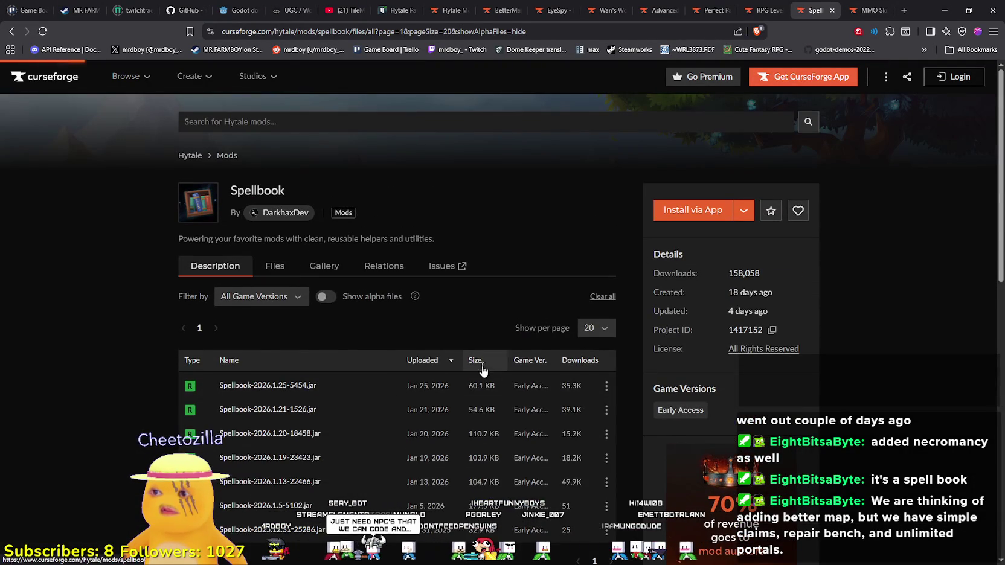
{"action": "scroll", "coordinate": [477, 363], "scroll_direction": "down", "scroll_amount": 10}
{"action": "scroll", "coordinate": [481, 363], "scroll_direction": "down", "scroll_amount": 5}
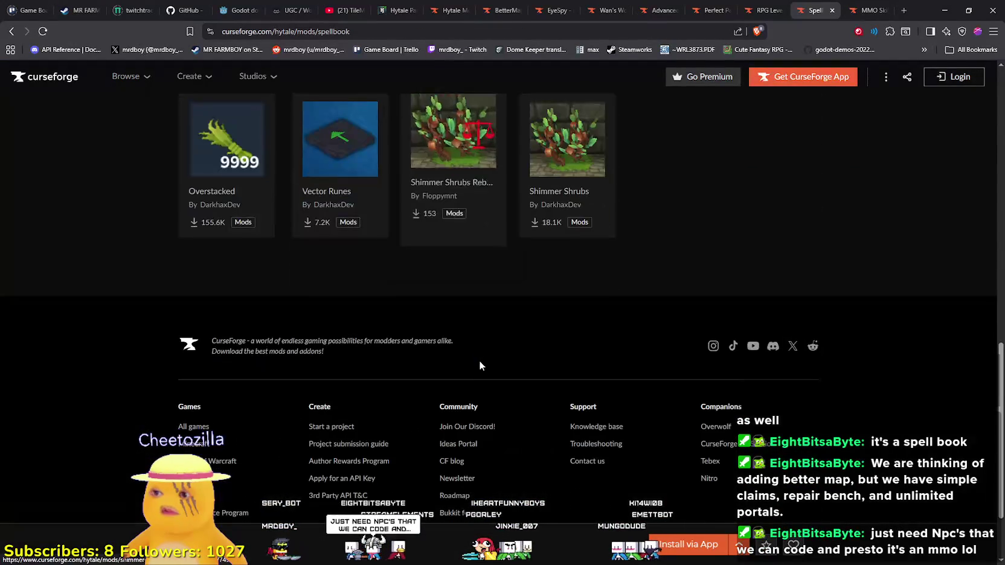
{"action": "scroll", "coordinate": [481, 358], "scroll_direction": "up", "scroll_amount": 10}
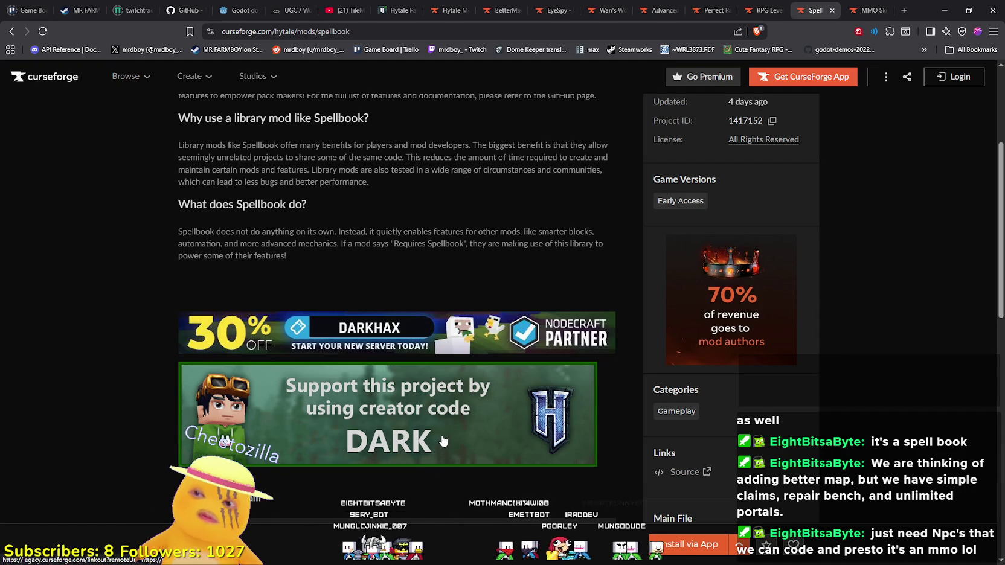
{"action": "scroll", "coordinate": [444, 439], "scroll_direction": "up", "scroll_amount": 2}
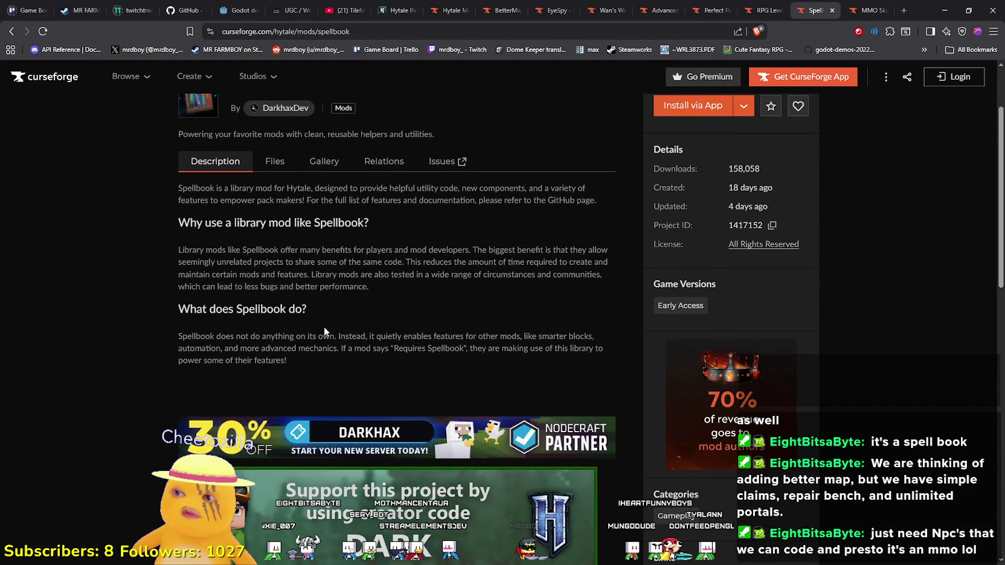
{"action": "left_click", "coordinate": [764, 9]}
{"action": "left_click", "coordinate": [869, 9]}
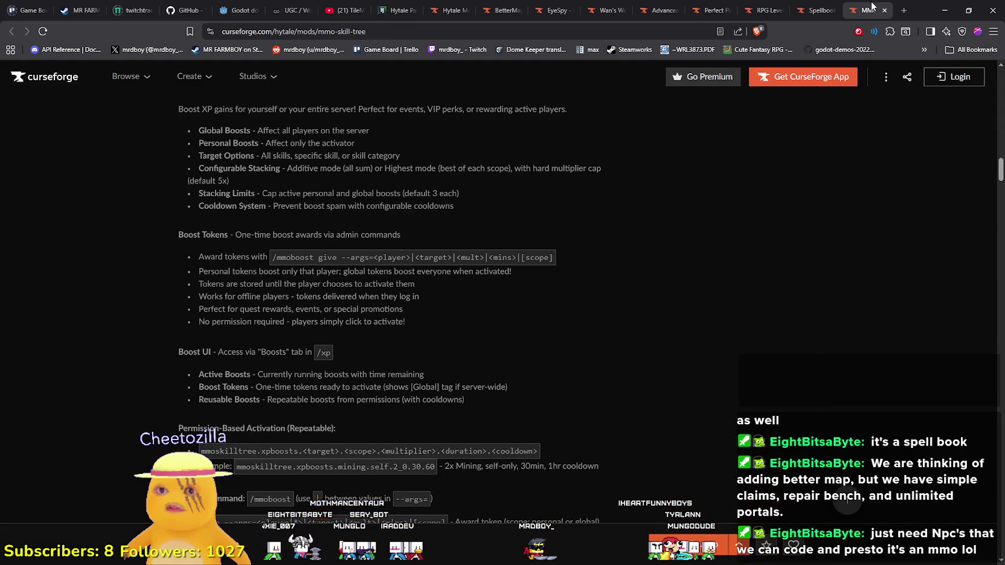
- Close the MMO Skill Tree and Spellbook mod tabs
{"action": "left_click", "coordinate": [887, 13]}
{"action": "left_click", "coordinate": [886, 13]}
{"action": "scroll", "coordinate": [466, 363], "scroll_direction": "down", "scroll_amount": 3}
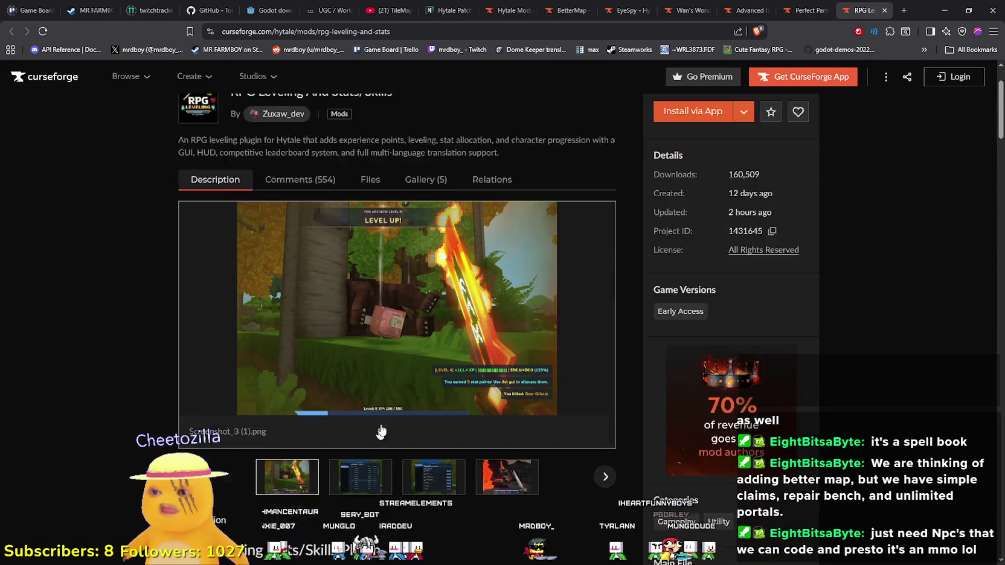
- View RPG Leveling's screenshots, from leaderboard to lava combat, then close its tab
{"action": "left_click", "coordinate": [415, 286]}
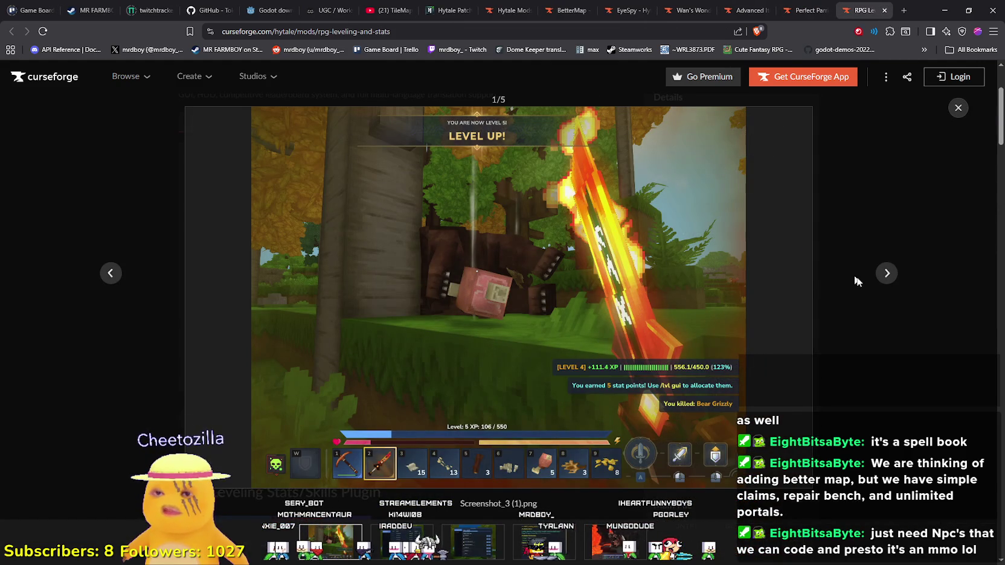
{"action": "left_click", "coordinate": [887, 272]}
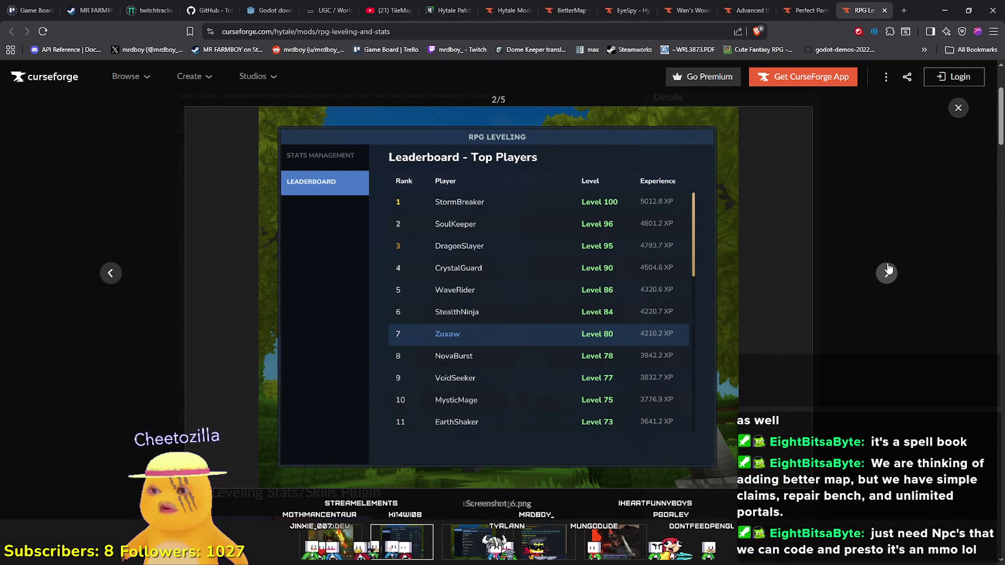
{"action": "left_click", "coordinate": [887, 271]}
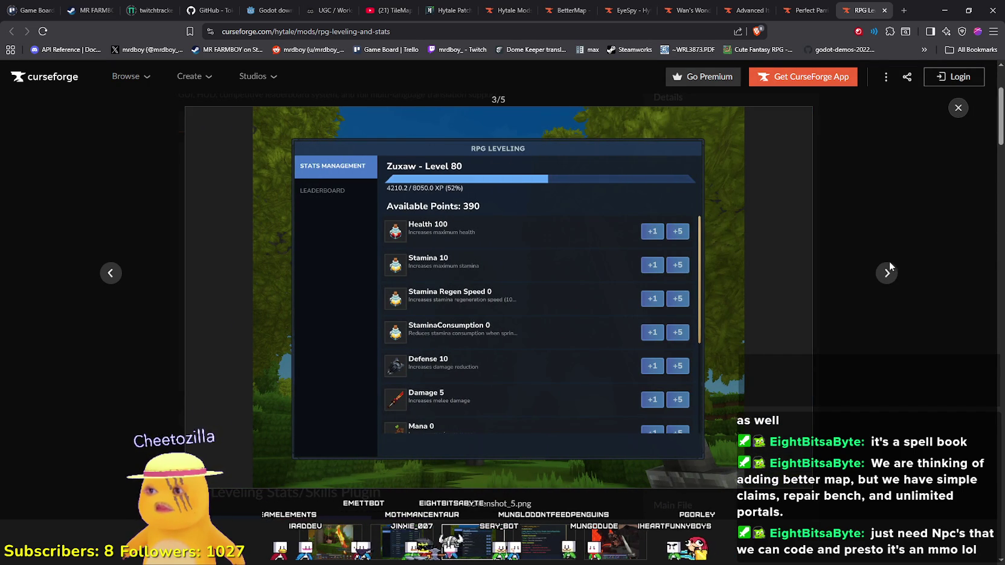
{"action": "left_click", "coordinate": [885, 275]}
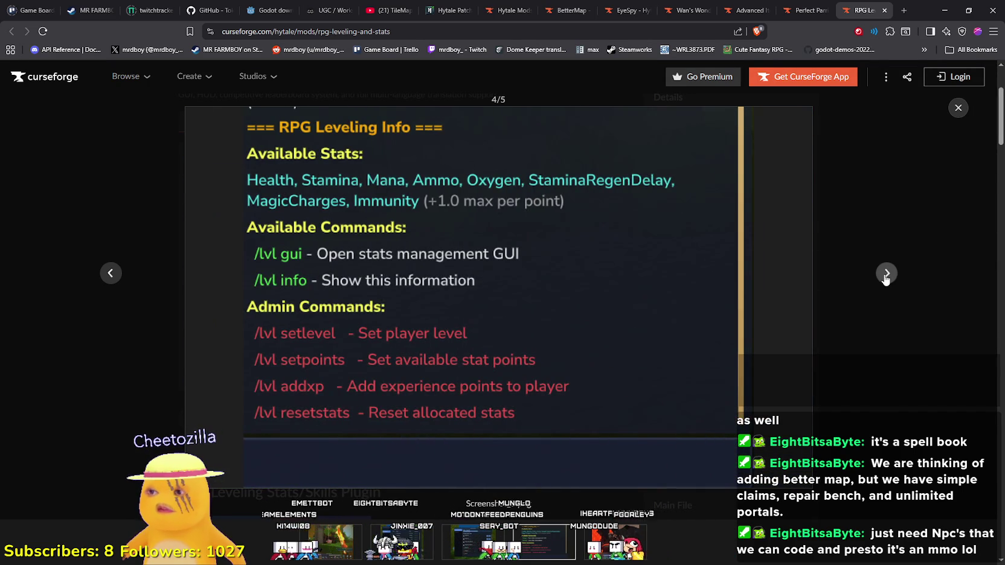
{"action": "left_click", "coordinate": [886, 274]}
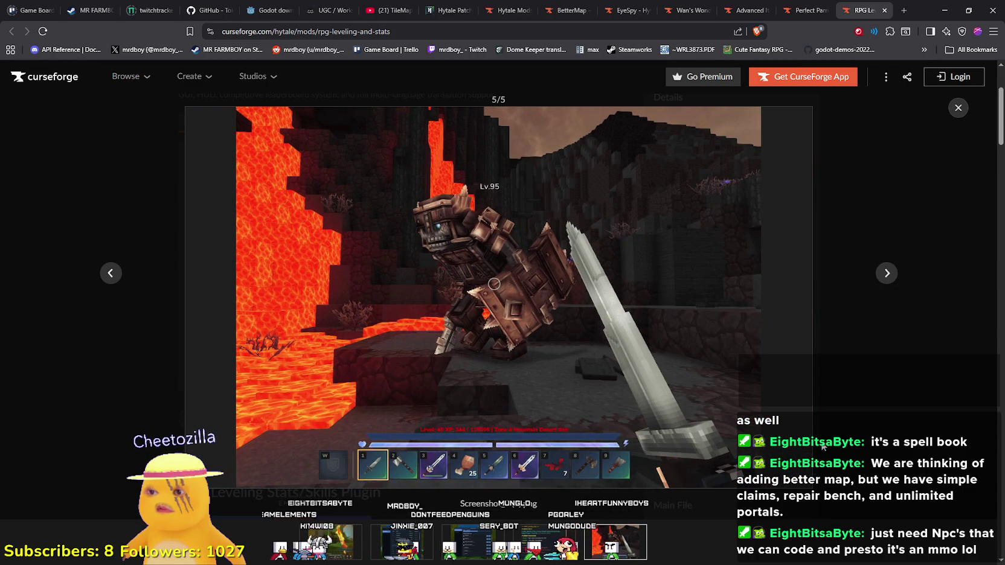
{"action": "left_click", "coordinate": [884, 13]}
{"action": "scroll", "coordinate": [443, 423], "scroll_direction": "down", "scroll_amount": 3}
{"action": "scroll", "coordinate": [445, 454], "scroll_direction": "down", "scroll_amount": 3}
- Close the Perfect Parries tab, skim Advanced Item Info, then close it too
{"action": "key", "text": "ctrl+w"}
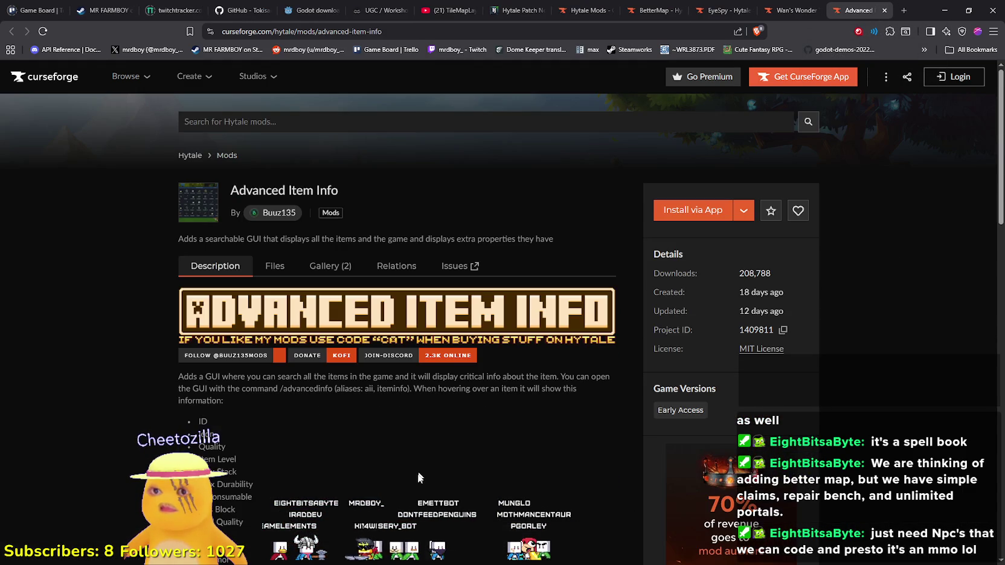
{"action": "scroll", "coordinate": [430, 471], "scroll_direction": "down", "scroll_amount": 4}
{"action": "scroll", "coordinate": [434, 462], "scroll_direction": "up", "scroll_amount": 2}
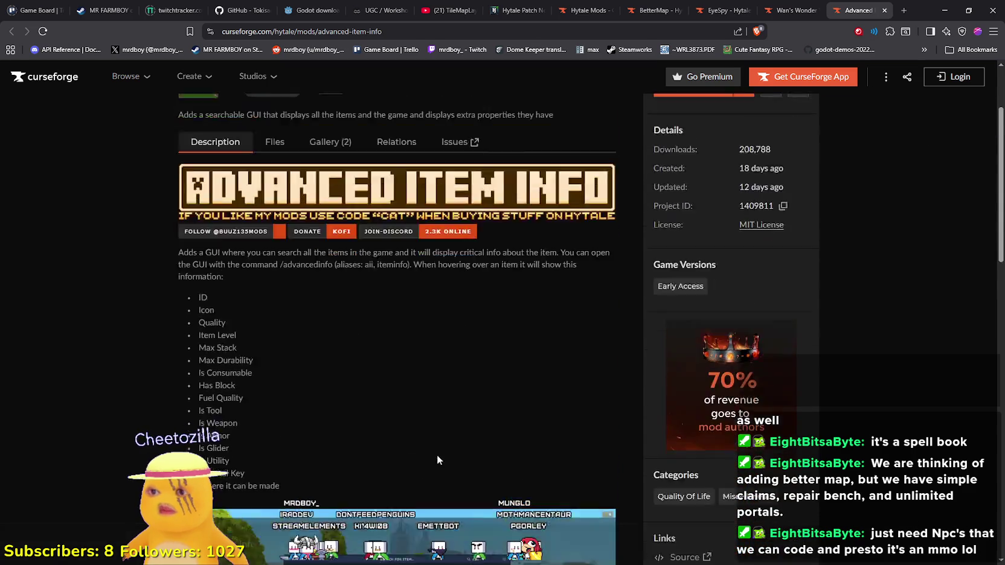
{"action": "scroll", "coordinate": [436, 455], "scroll_direction": "down", "scroll_amount": 4}
{"action": "scroll", "coordinate": [397, 302], "scroll_direction": "down", "scroll_amount": 3}
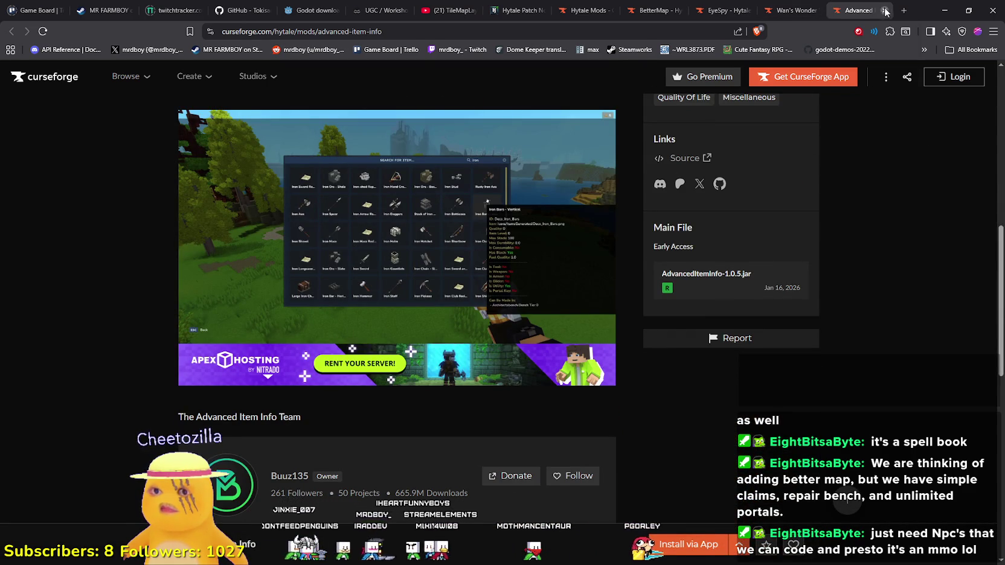
{"action": "key", "text": "ctrl+w"}
- Cycle through the Wan's Wonder Weapons gallery images, including the Quasar Cosmic night image
{"action": "scroll", "coordinate": [313, 368], "scroll_direction": "down", "scroll_amount": 2}
{"action": "scroll", "coordinate": [313, 368], "scroll_direction": "down", "scroll_amount": 2}
{"action": "left_click", "coordinate": [323, 353]}
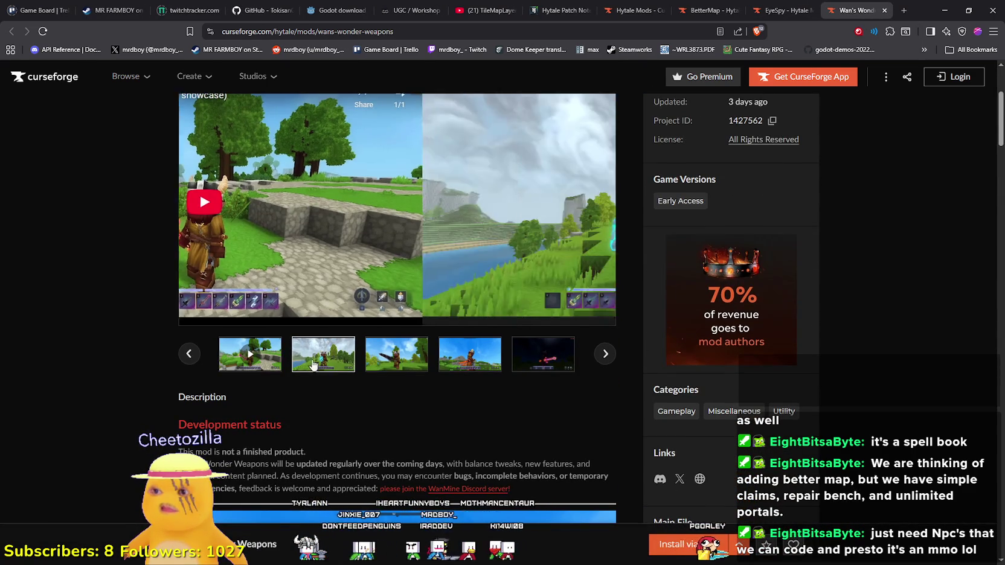
{"action": "left_click", "coordinate": [427, 352]}
{"action": "left_click", "coordinate": [427, 351]}
{"action": "left_click", "coordinate": [430, 349]}
{"action": "left_click", "coordinate": [430, 348]}
{"action": "scroll", "coordinate": [428, 349], "scroll_direction": "up", "scroll_amount": 3}
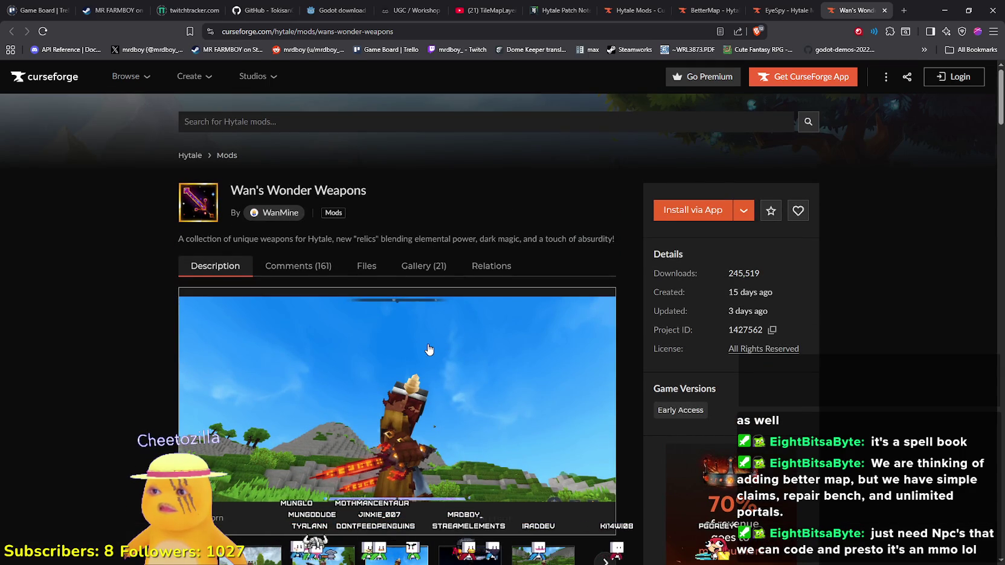
{"action": "scroll", "coordinate": [429, 349], "scroll_direction": "down", "scroll_amount": 4}
{"action": "left_click", "coordinate": [475, 254]}
{"action": "scroll", "coordinate": [455, 298], "scroll_direction": "up", "scroll_amount": 3}
{"action": "scroll", "coordinate": [449, 304], "scroll_direction": "down", "scroll_amount": 3}
{"action": "scroll", "coordinate": [450, 304], "scroll_direction": "down", "scroll_amount": 8}
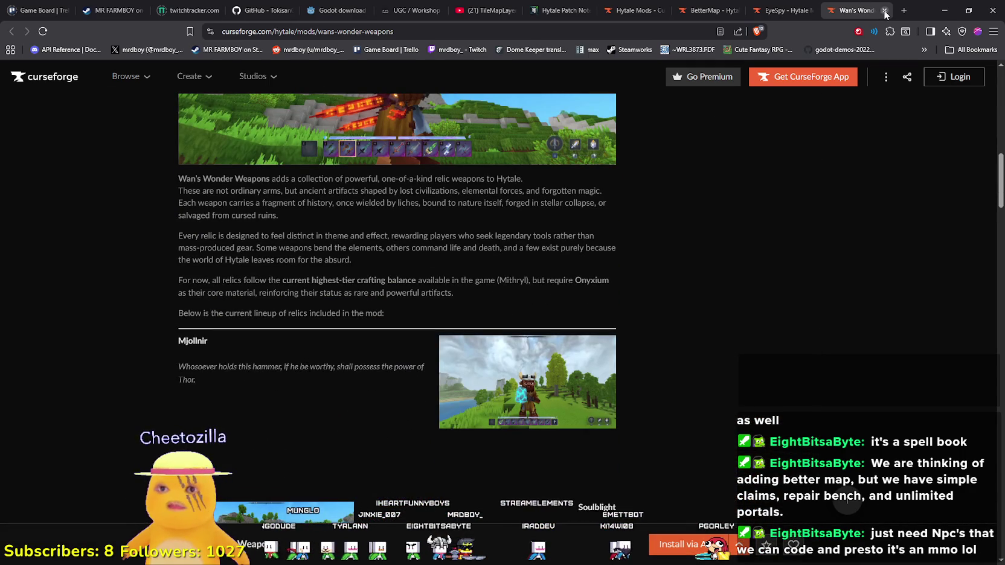
- Close the Wan's Wonder Weapons and EyeSpy mod tabs
{"action": "left_click", "coordinate": [884, 11]}
{"action": "scroll", "coordinate": [499, 294], "scroll_direction": "down", "scroll_amount": 4}
{"action": "scroll", "coordinate": [460, 360], "scroll_direction": "down", "scroll_amount": 4}
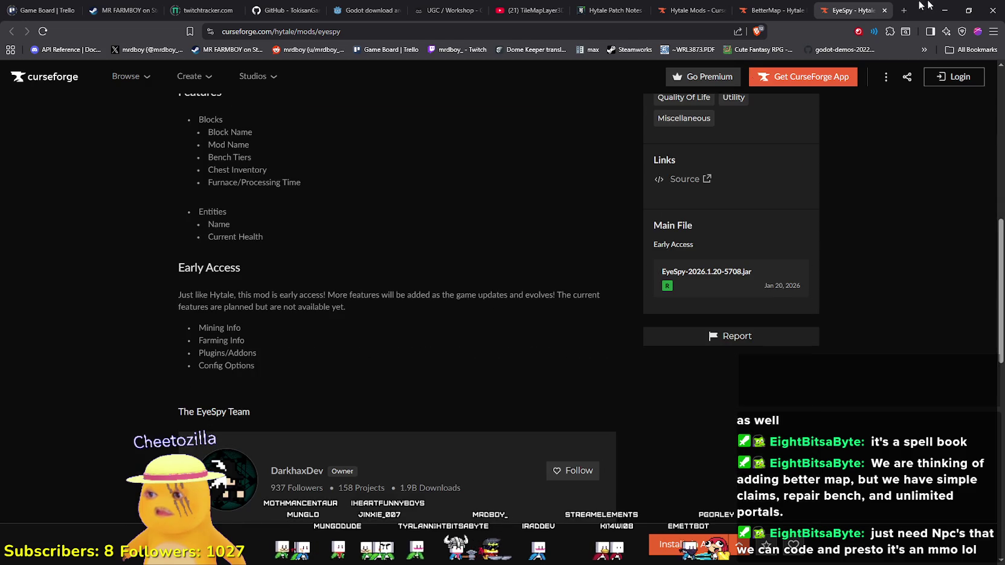
{"action": "left_click", "coordinate": [884, 10]}
- Open the BetterMap screenshot gallery and enlarge the river map screenshot
{"action": "scroll", "coordinate": [369, 392], "scroll_direction": "down", "scroll_amount": 3}
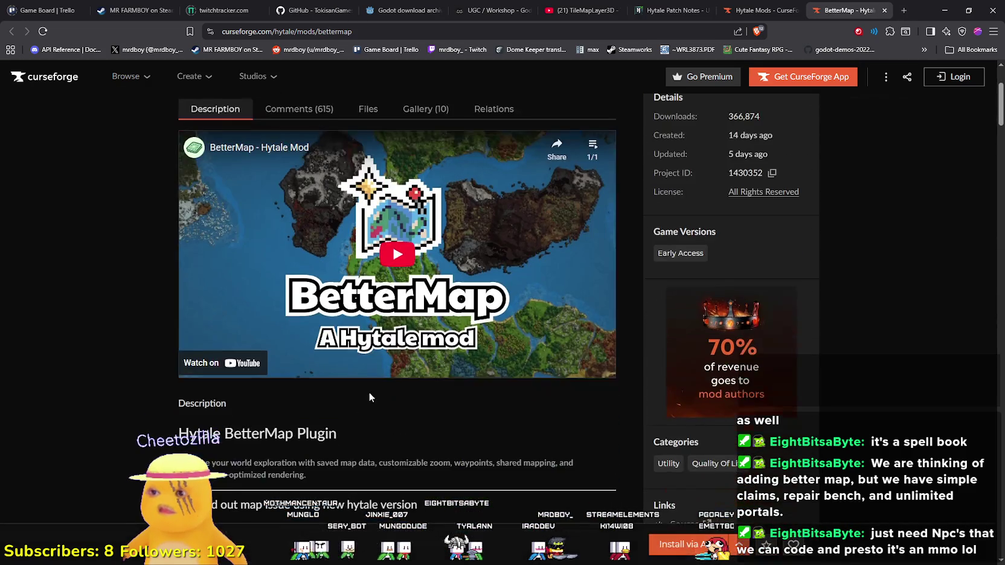
{"action": "scroll", "coordinate": [370, 398], "scroll_direction": "down", "scroll_amount": 6}
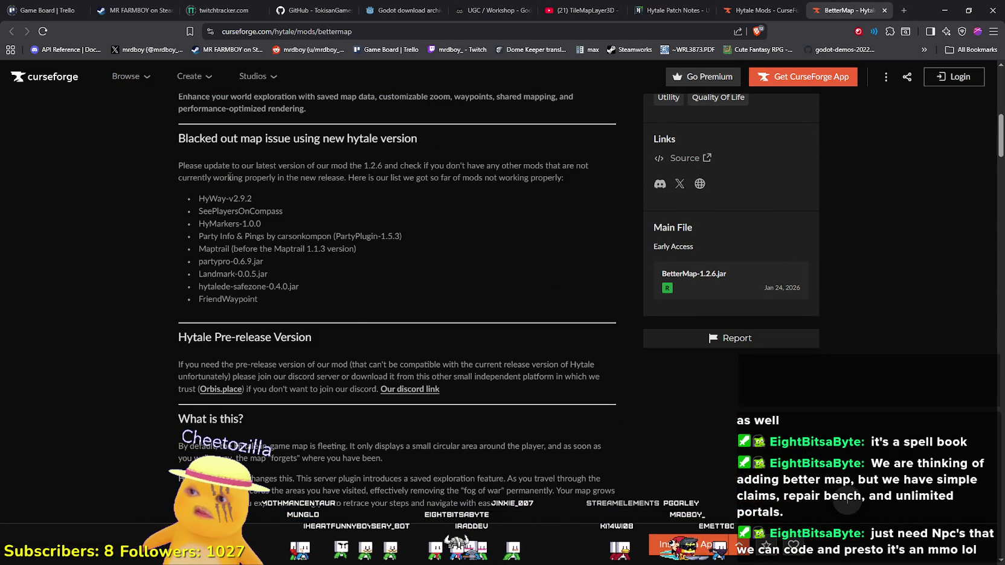
{"action": "scroll", "coordinate": [418, 295], "scroll_direction": "down", "scroll_amount": 7}
{"action": "scroll", "coordinate": [414, 297], "scroll_direction": "down", "scroll_amount": 3}
{"action": "scroll", "coordinate": [413, 291], "scroll_direction": "down", "scroll_amount": 6}
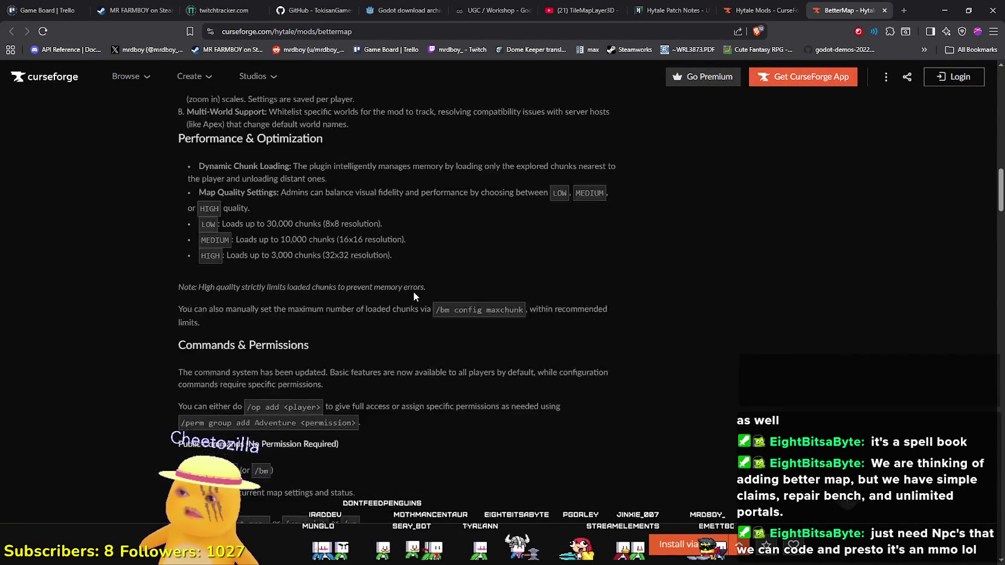
{"action": "scroll", "coordinate": [413, 292], "scroll_direction": "up", "scroll_amount": 4}
{"action": "scroll", "coordinate": [409, 310], "scroll_direction": "up", "scroll_amount": 20}
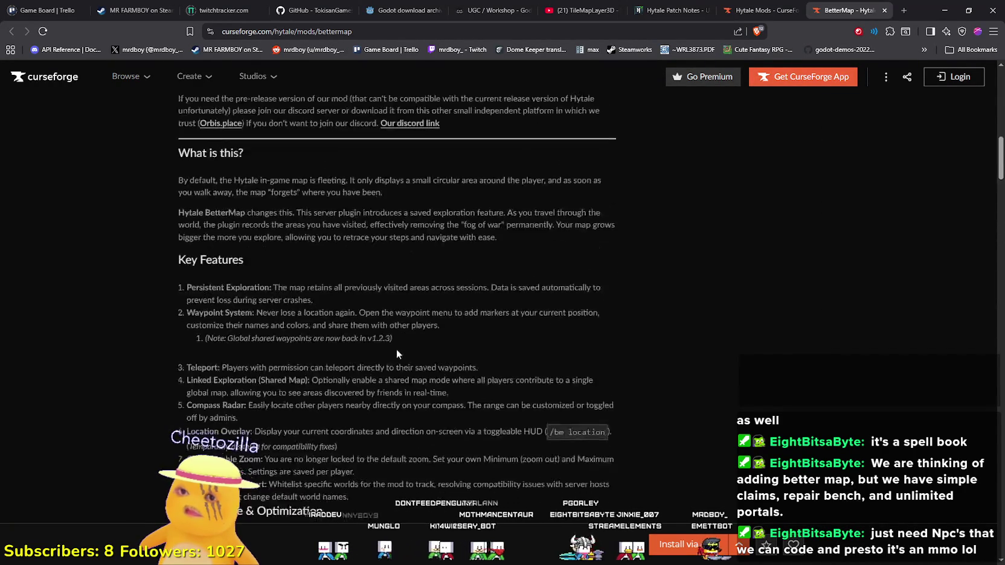
{"action": "scroll", "coordinate": [402, 336], "scroll_direction": "up", "scroll_amount": 3}
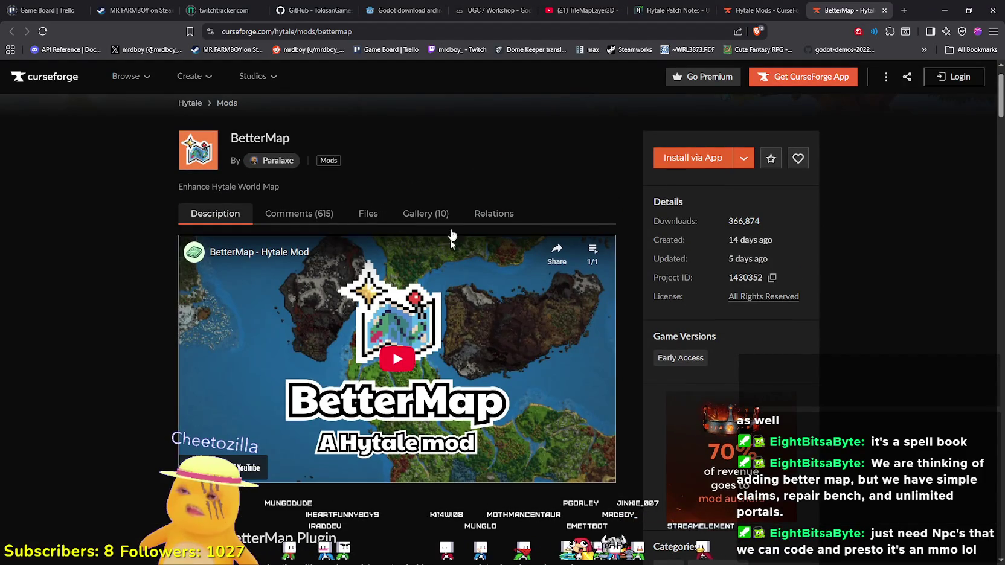
{"action": "left_click", "coordinate": [431, 215]}
{"action": "scroll", "coordinate": [396, 316], "scroll_direction": "down", "scroll_amount": 1}
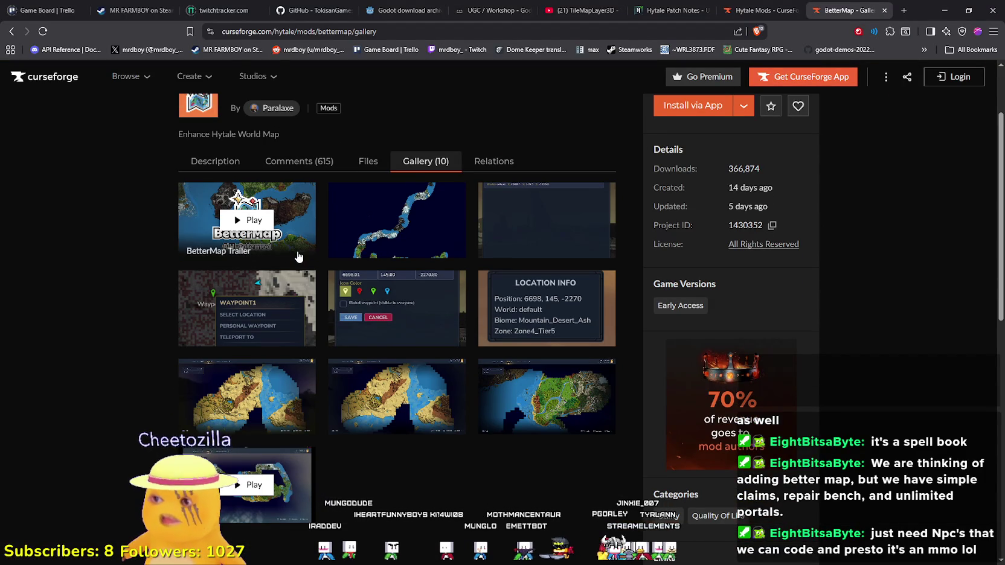
{"action": "left_click", "coordinate": [435, 259]}
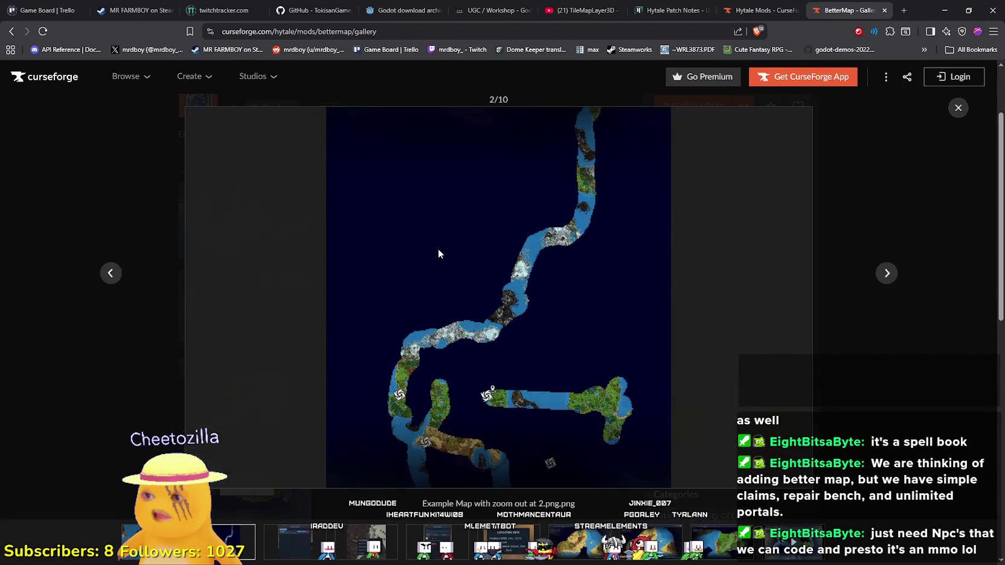
- Page through the waypoint screenshots and the medium and high map-quality examples to the trailer
{"action": "left_click", "coordinate": [883, 271]}
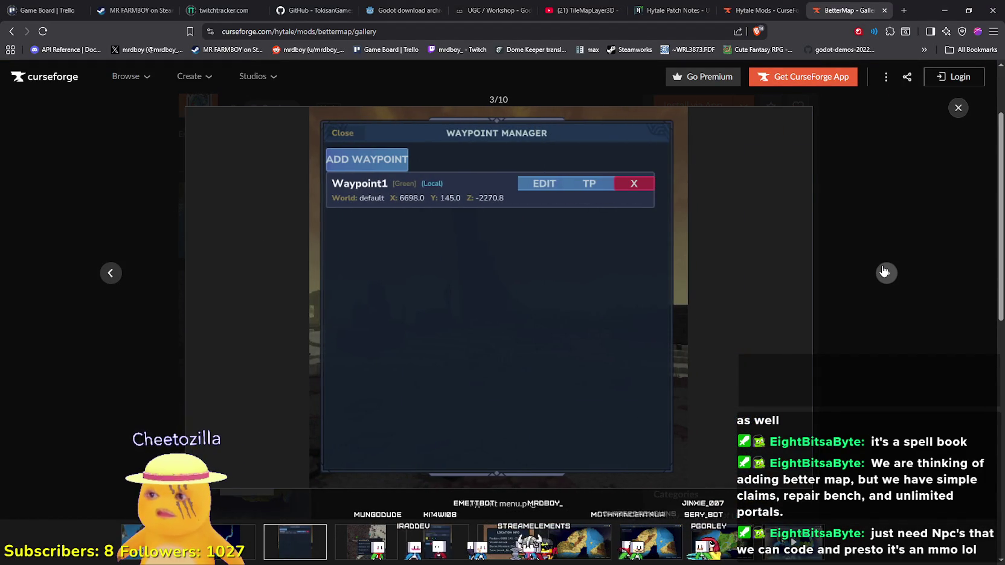
{"action": "left_click", "coordinate": [884, 272]}
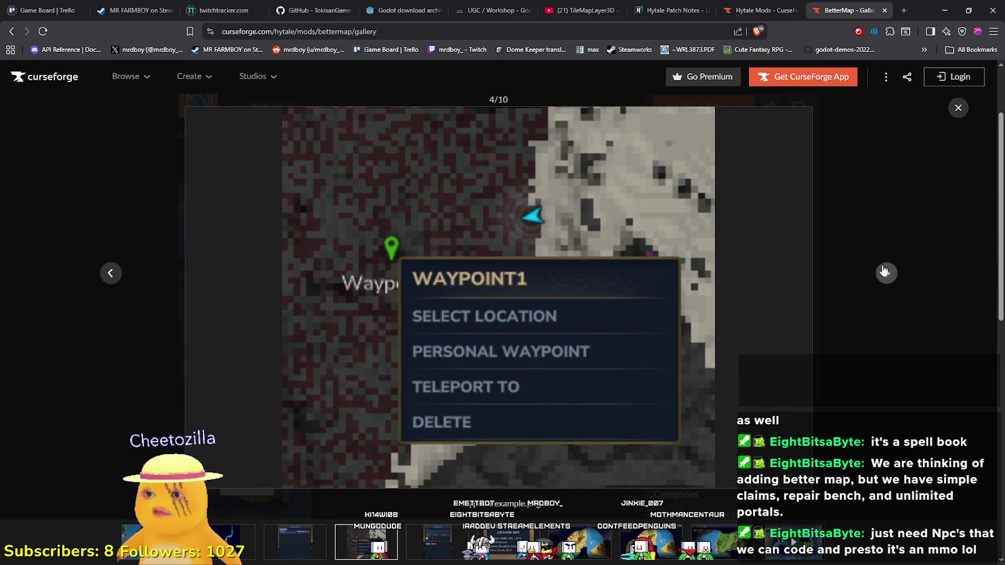
{"action": "left_click", "coordinate": [883, 272]}
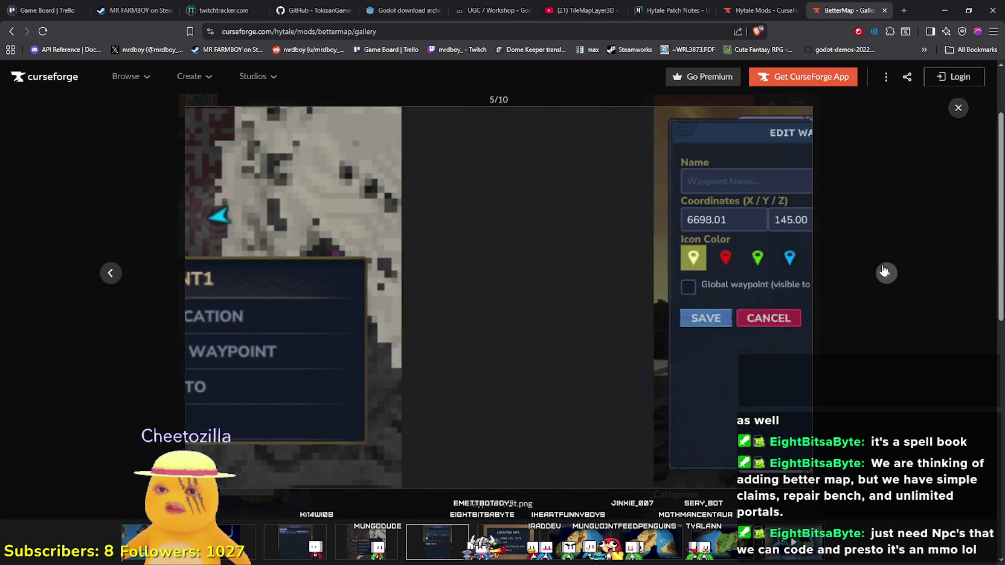
{"action": "left_click", "coordinate": [885, 271]}
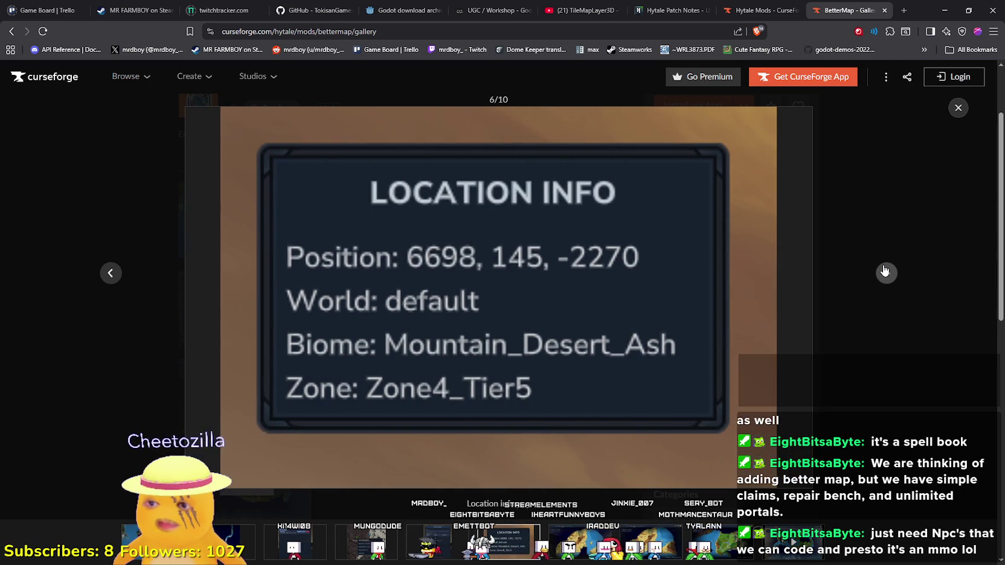
{"action": "left_click", "coordinate": [884, 271]}
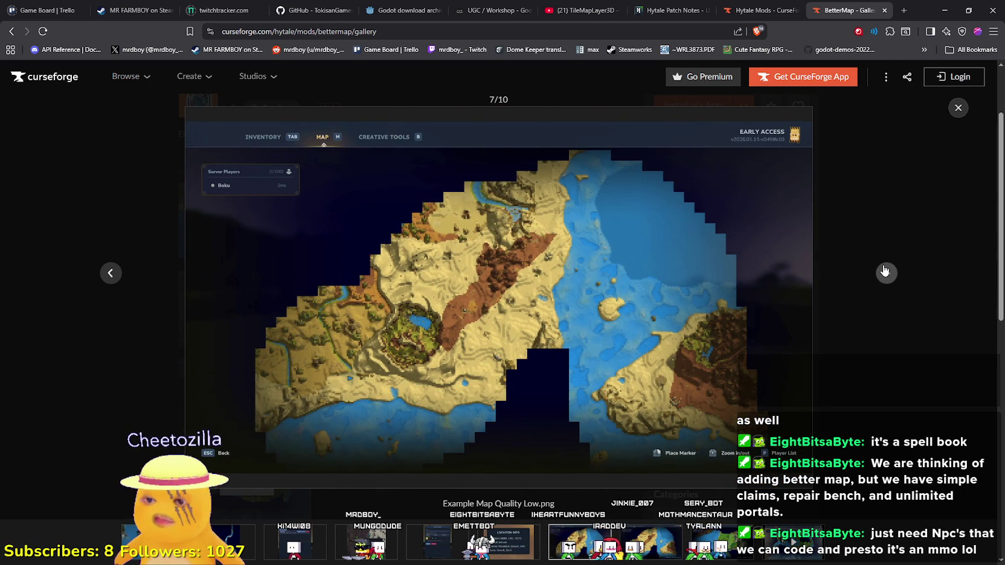
{"action": "left_click", "coordinate": [884, 271]}
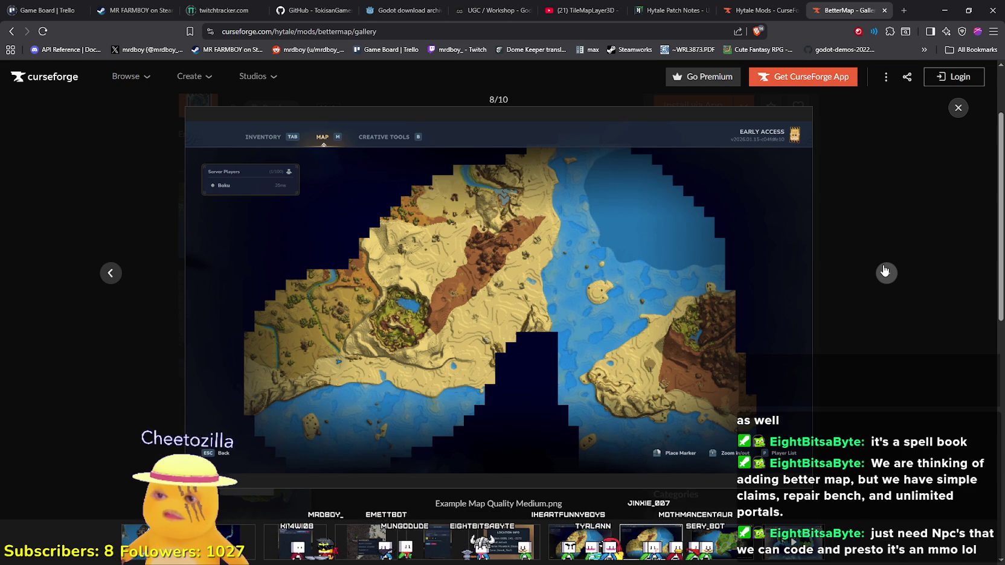
{"action": "left_click", "coordinate": [889, 274]}
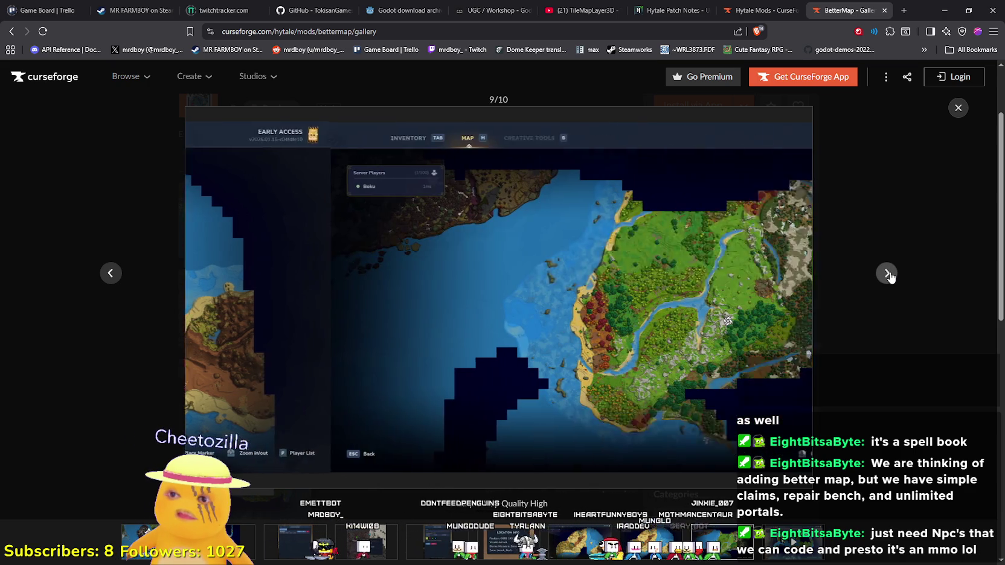
{"action": "left_click", "coordinate": [888, 274]}
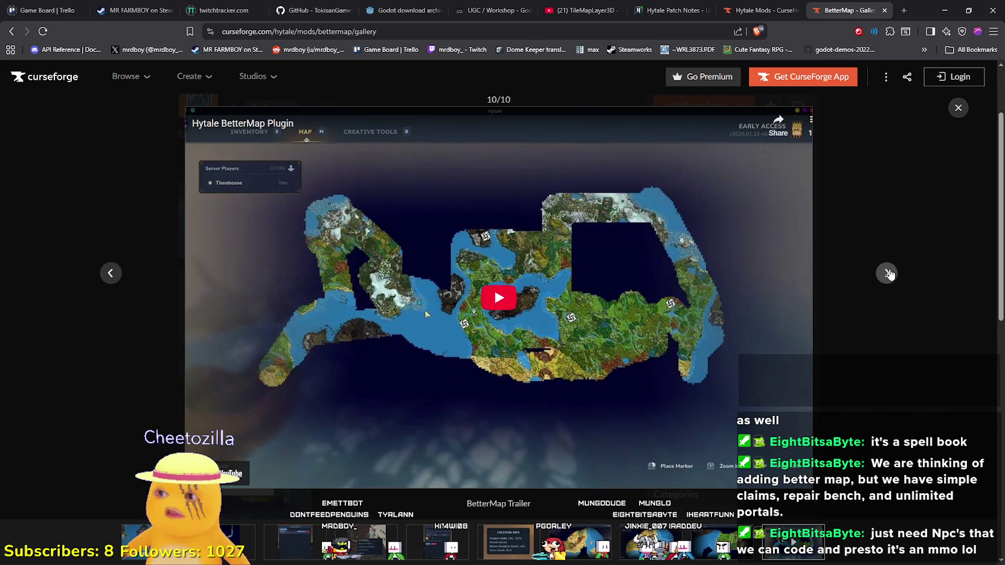
- Cycle from the start of the gallery to the edit waypoint screenshot, then close the lightbox
{"action": "left_click", "coordinate": [887, 274]}
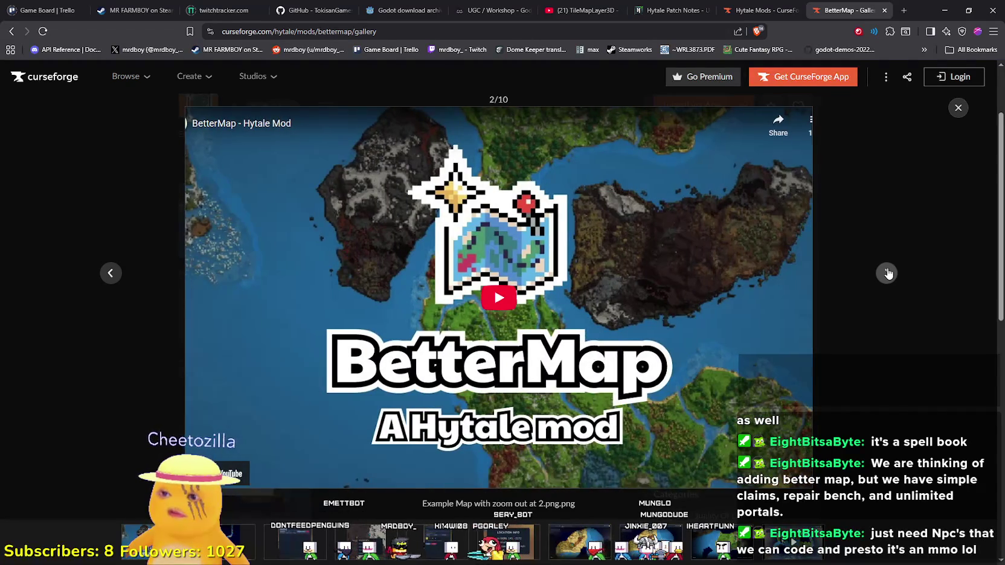
{"action": "left_click", "coordinate": [888, 273]}
{"action": "left_click", "coordinate": [887, 274]}
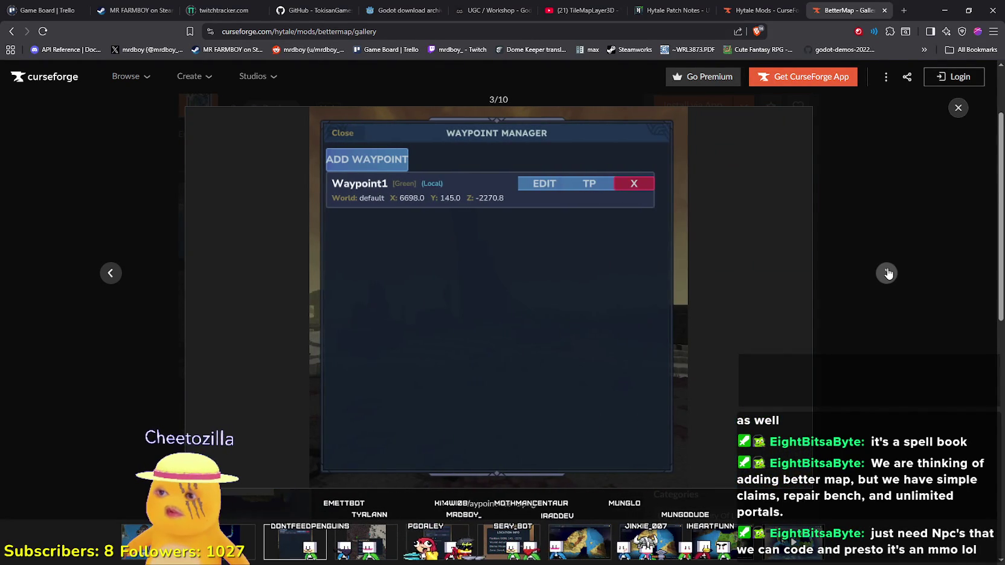
{"action": "left_click", "coordinate": [888, 273]}
{"action": "left_click", "coordinate": [887, 273]}
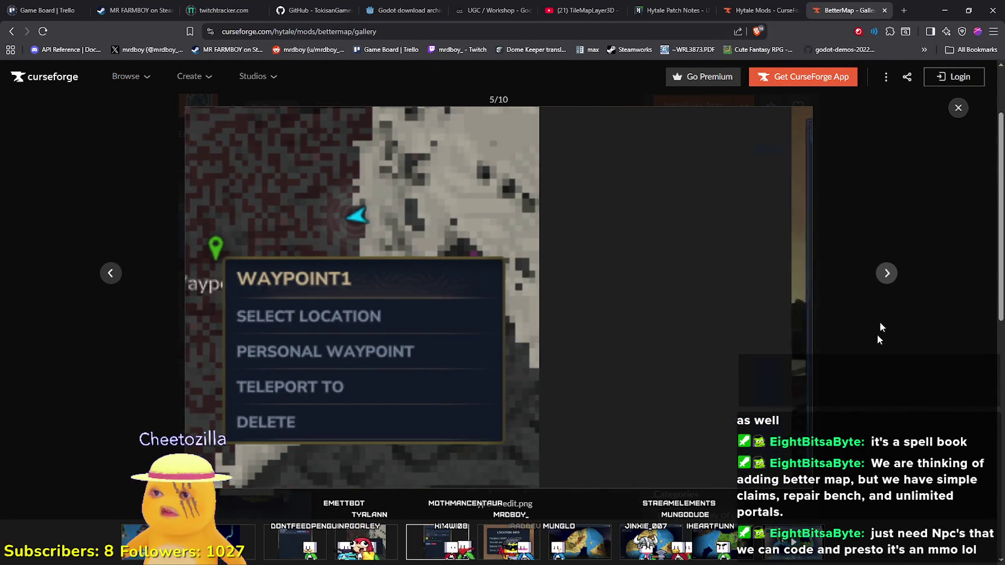
{"action": "left_click", "coordinate": [958, 110]}
{"action": "scroll", "coordinate": [434, 427], "scroll_direction": "up", "scroll_amount": 2}
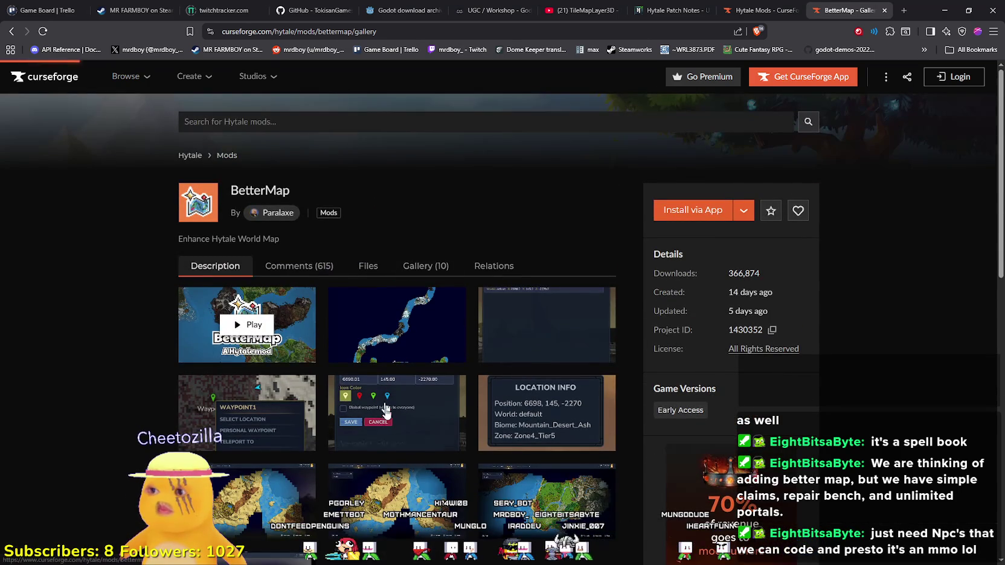
- Return to the BetterMap mod page and highlight the full description sentence
{"action": "key", "text": "alt+Left"}
{"action": "scroll", "coordinate": [518, 410], "scroll_direction": "down", "scroll_amount": 5}
{"action": "scroll", "coordinate": [517, 410], "scroll_direction": "down", "scroll_amount": 1}
{"action": "left_click_drag", "start_coordinate": [201, 201], "coordinate": [336, 204]}
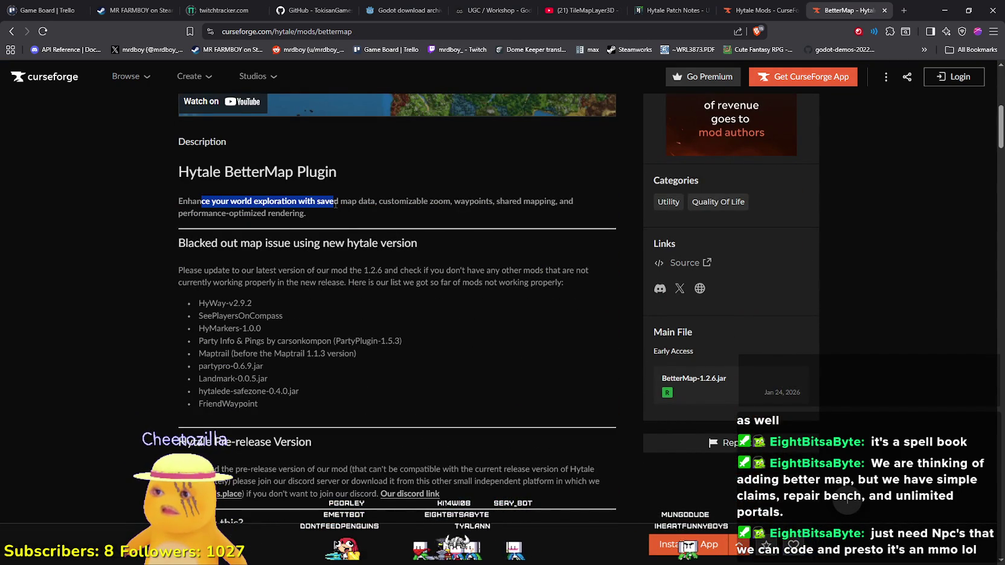
{"action": "mouse_move", "coordinate": [197, 202]}
{"action": "left_mouse_down"}
{"action": "mouse_move", "coordinate": [359, 212]}
{"action": "mouse_move", "coordinate": [373, 203]}
{"action": "mouse_move", "coordinate": [335, 203]}
{"action": "left_mouse_up"}
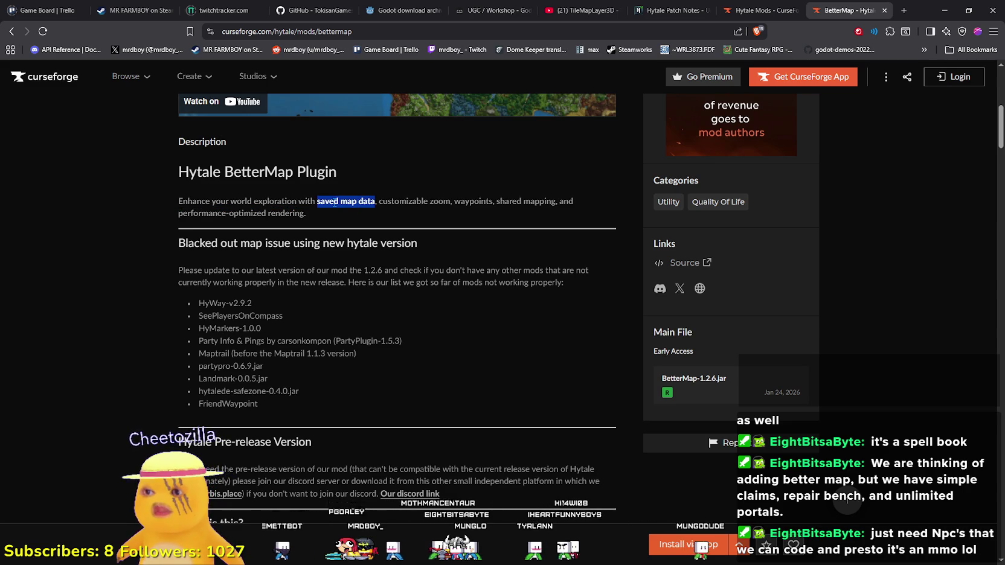
- Highlight 'customizable zoom' and 'shared mapping', then scroll through the Key Features list and back
{"action": "left_click_drag", "start_coordinate": [450, 203], "coordinate": [378, 203]}
{"action": "left_click_drag", "start_coordinate": [496, 204], "coordinate": [555, 203]}
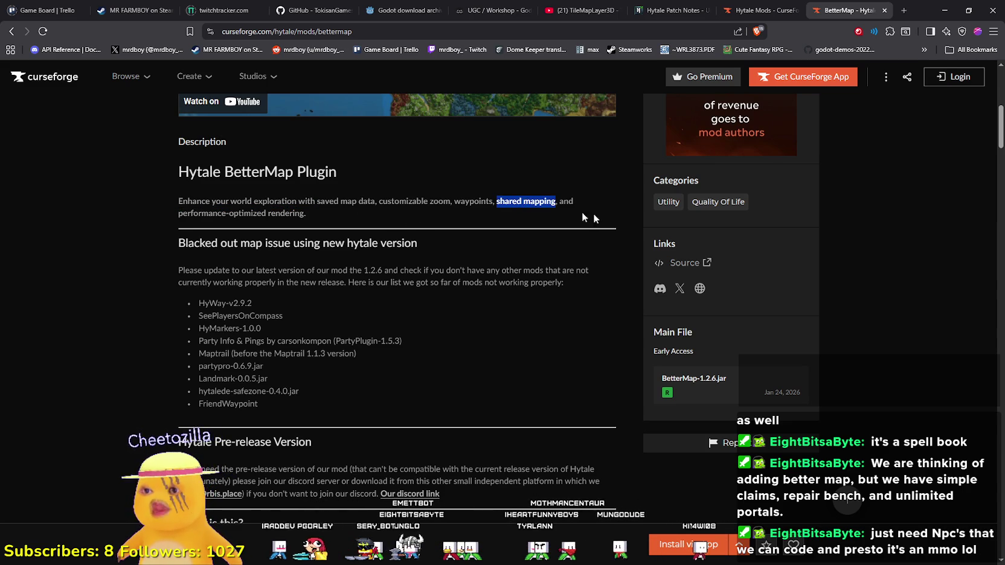
{"action": "left_click_drag", "start_coordinate": [308, 217], "coordinate": [170, 209]}
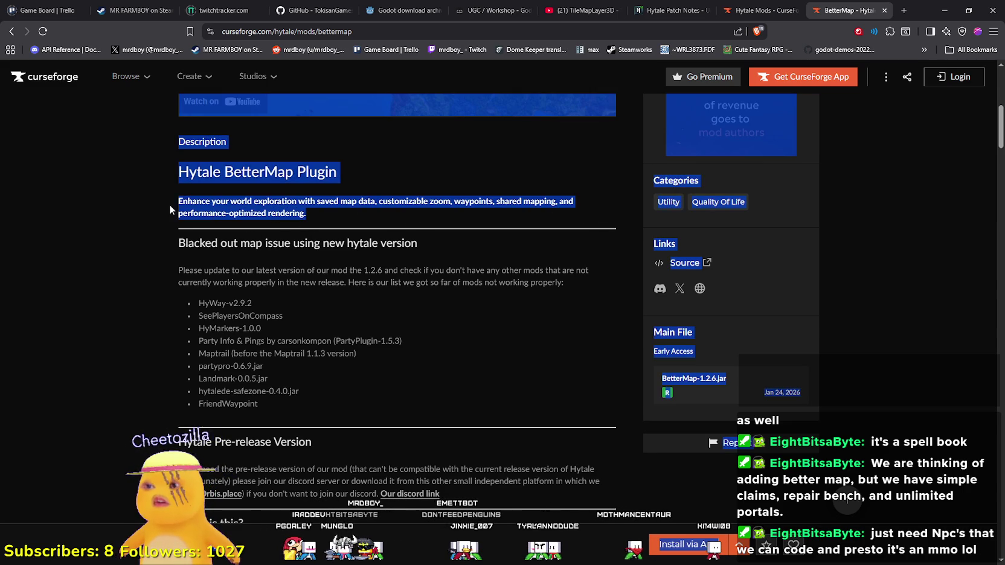
{"action": "scroll", "coordinate": [131, 410], "scroll_direction": "down", "scroll_amount": 1}
{"action": "scroll", "coordinate": [129, 430], "scroll_direction": "down", "scroll_amount": 6}
{"action": "scroll", "coordinate": [128, 465], "scroll_direction": "down", "scroll_amount": 5}
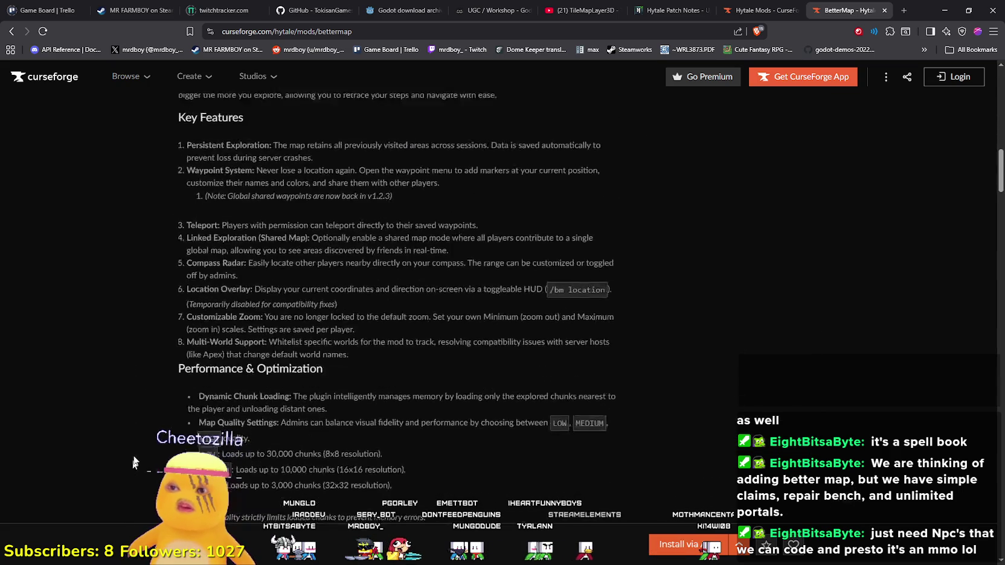
{"action": "scroll", "coordinate": [136, 459], "scroll_direction": "up", "scroll_amount": 15}
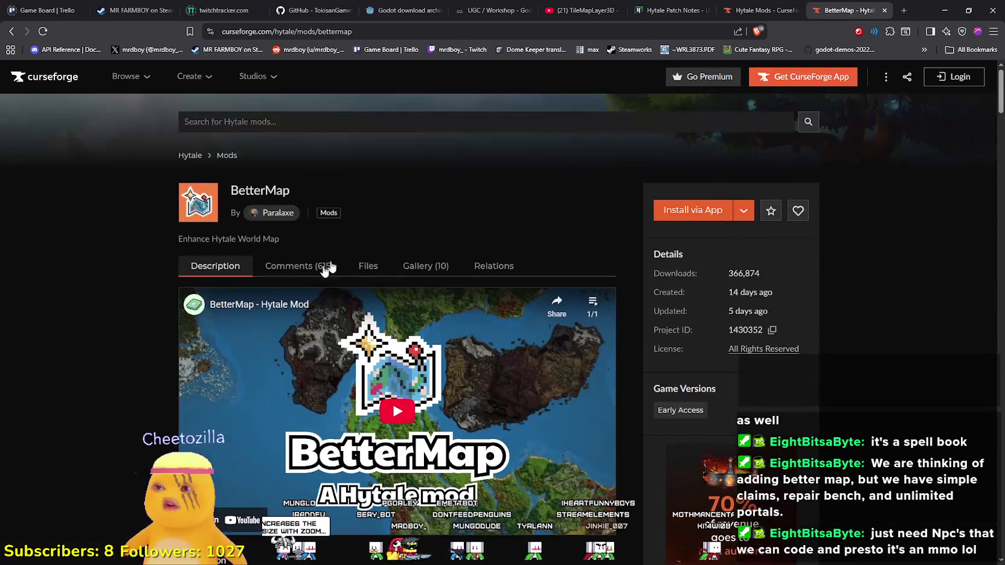
{"action": "left_click", "coordinate": [330, 268]}
{"action": "left_click", "coordinate": [411, 266]}
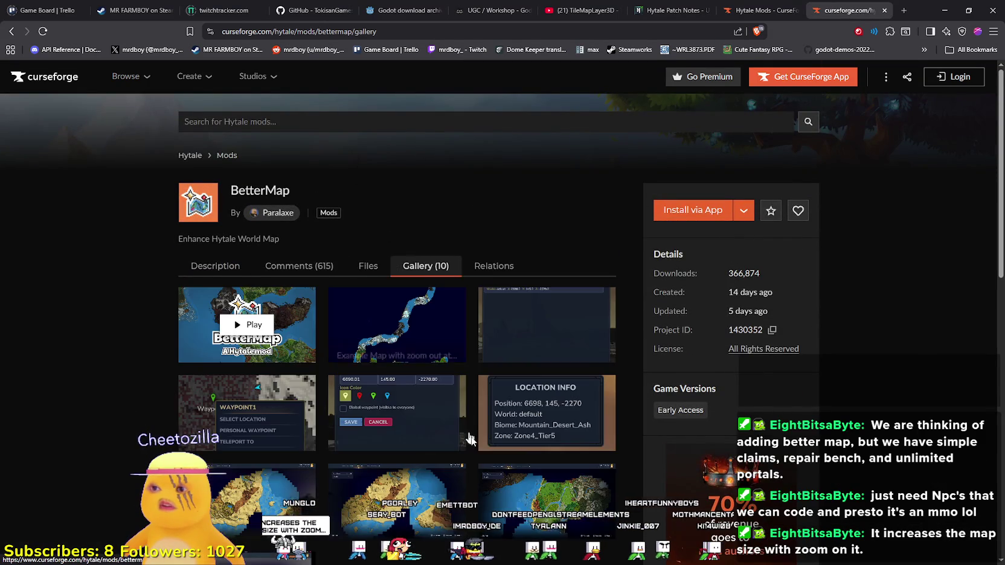
{"action": "scroll", "coordinate": [466, 430], "scroll_direction": "down", "scroll_amount": 2}
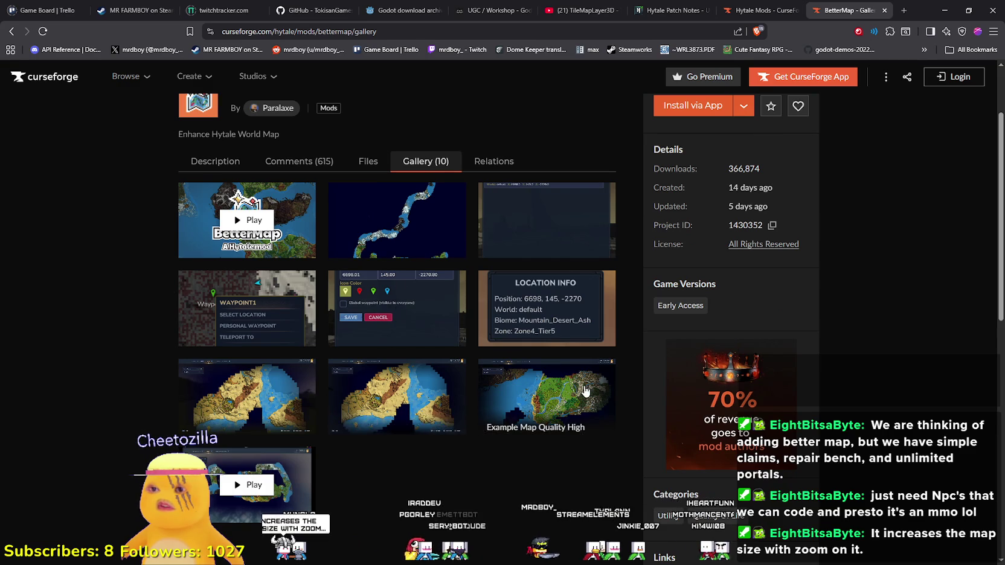
{"action": "left_click", "coordinate": [585, 391]}
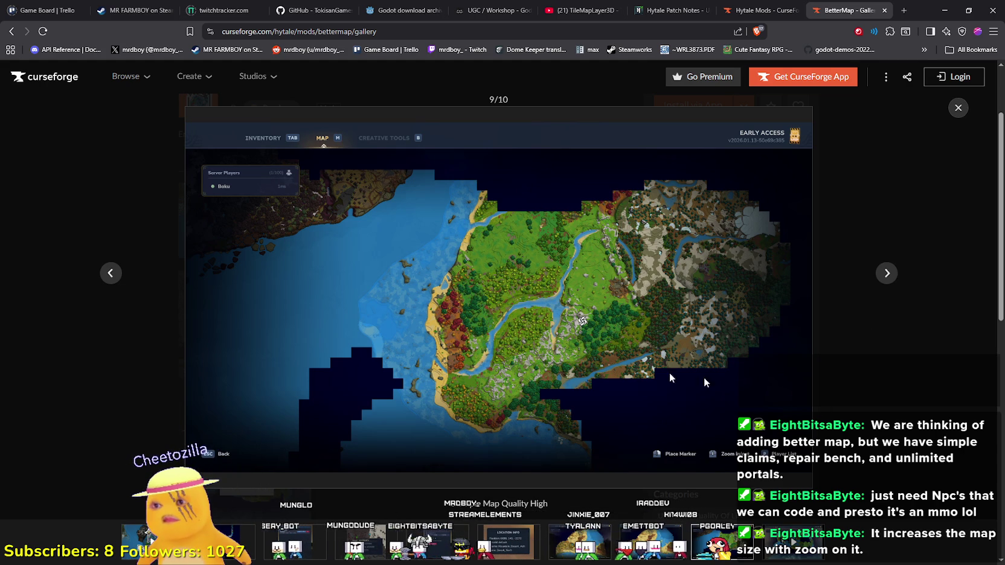
{"action": "left_click", "coordinate": [959, 109]}
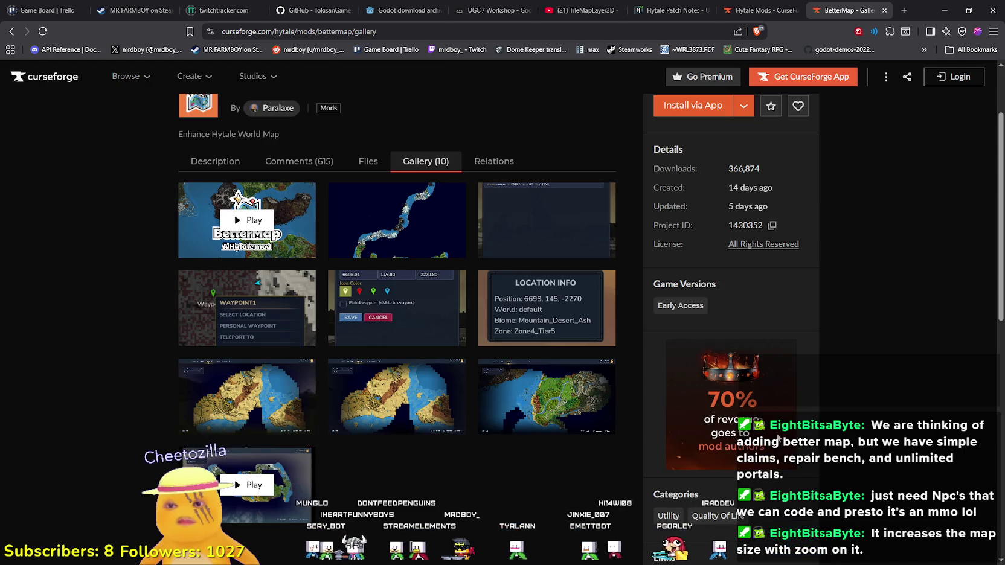
{"action": "scroll", "coordinate": [784, 429], "scroll_direction": "down", "scroll_amount": 2}
{"action": "scroll", "coordinate": [783, 428], "scroll_direction": "up", "scroll_amount": 3}
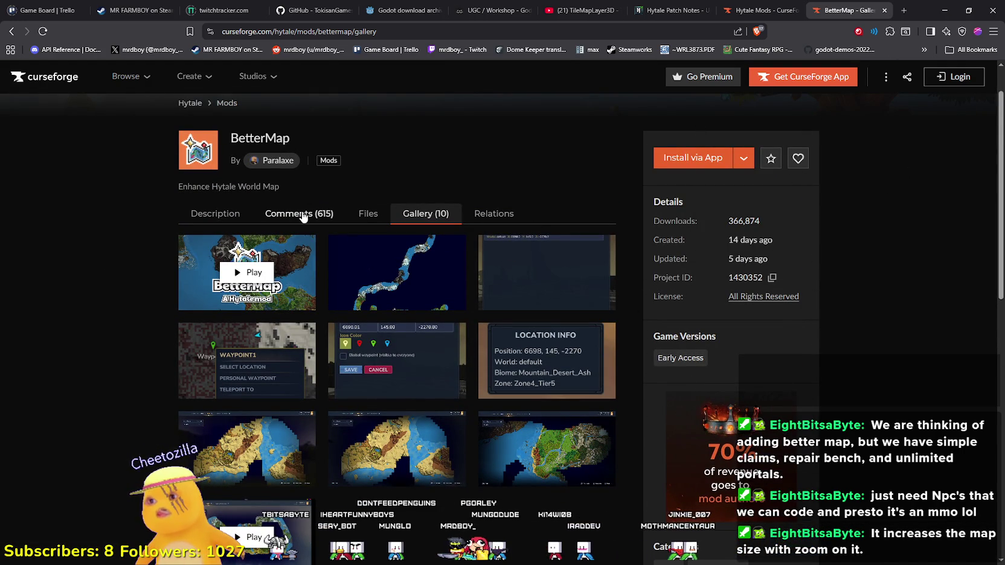
{"action": "left_click", "coordinate": [209, 224]}
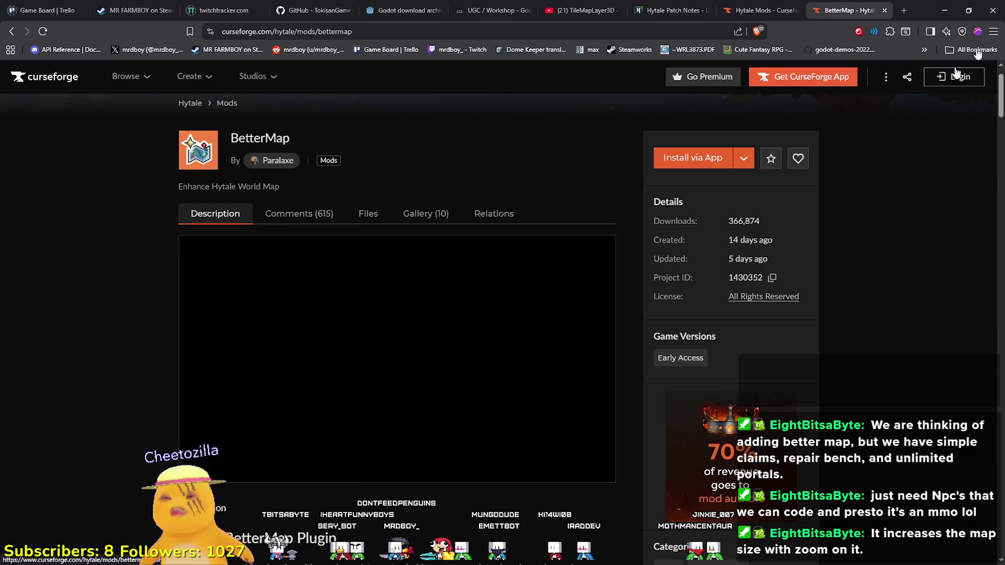
- Switch to the running farm game and open and close the coop menu twice
{"action": "key", "text": "alt+Tab"}
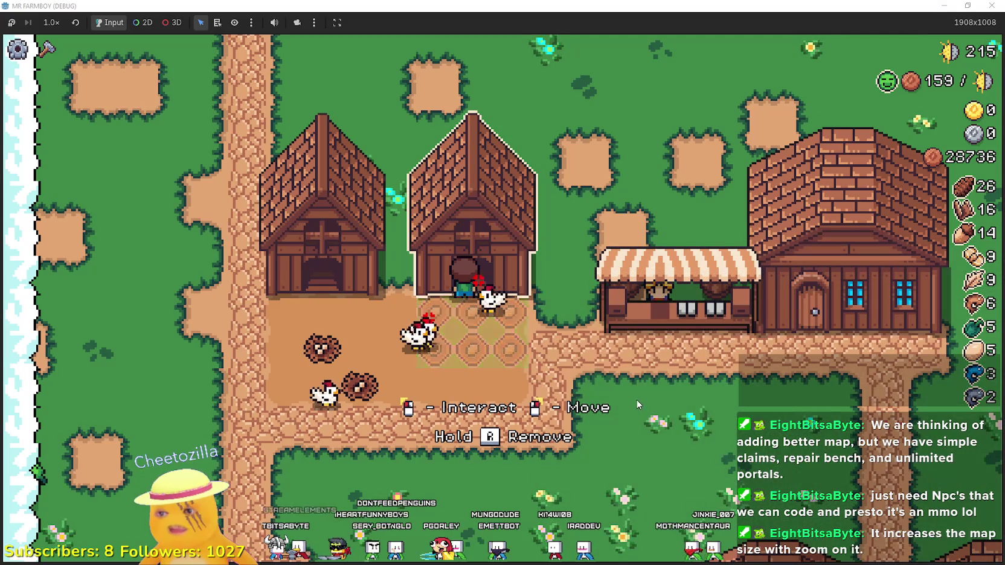
{"action": "left_click", "coordinate": [563, 449]}
{"action": "key", "text": "Escape"}
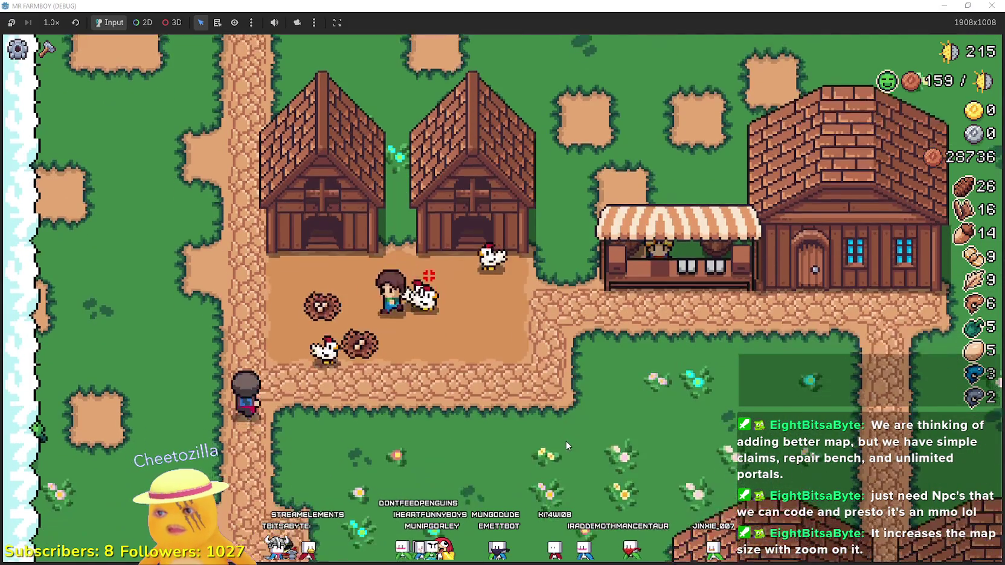
{"action": "left_click", "coordinate": [567, 438]}
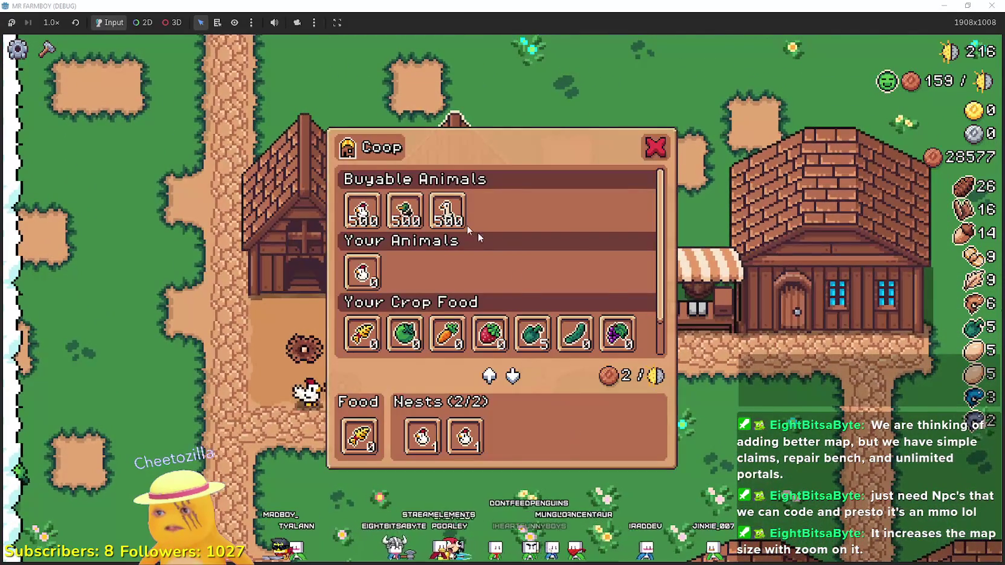
{"action": "key", "text": "Escape"}
- Walk the farmer down and right past the shop and houses along the path
{"action": "key", "text": "s"}
{"action": "key", "text": "d"}
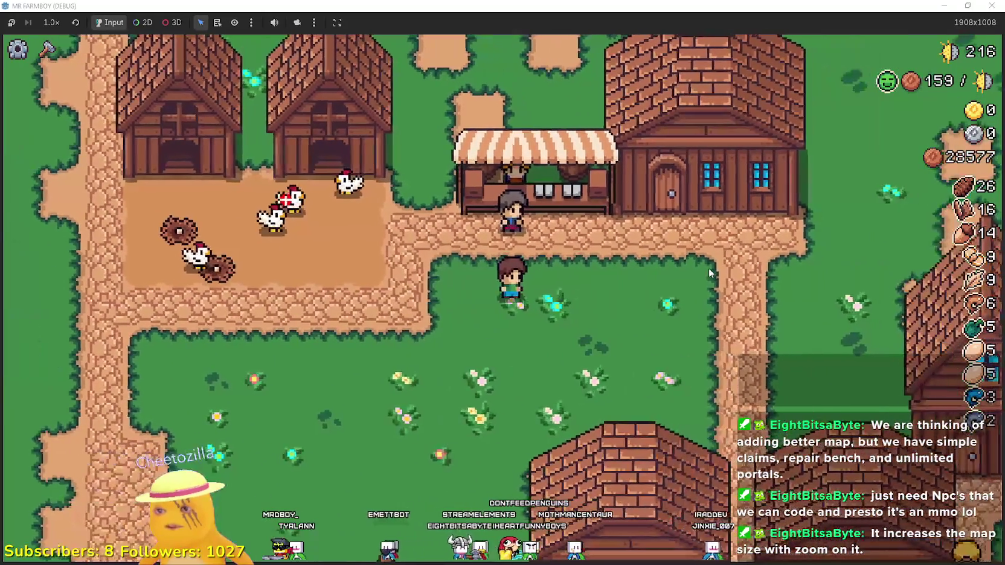
{"action": "key", "text": "a"}
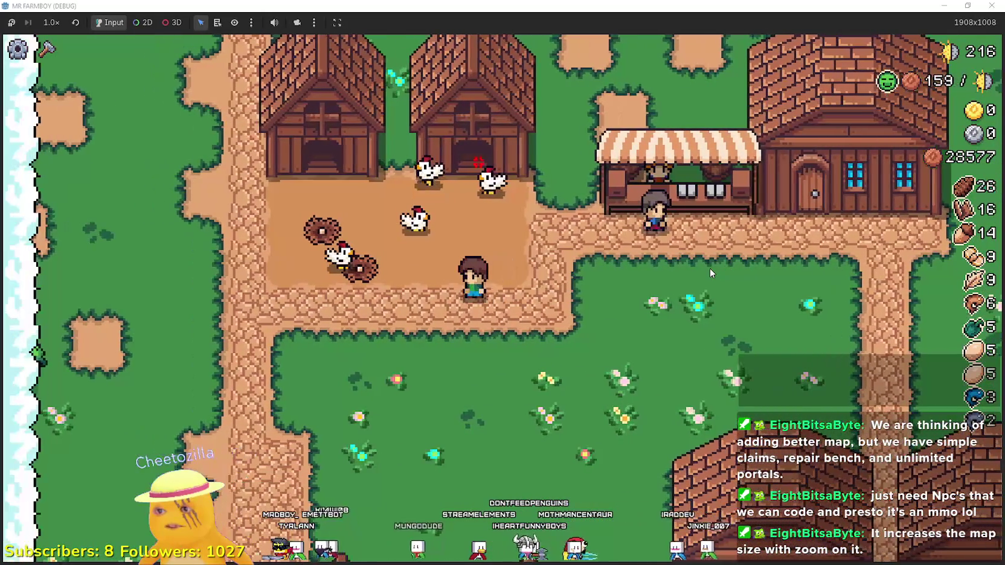
{"action": "key", "text": "s"}
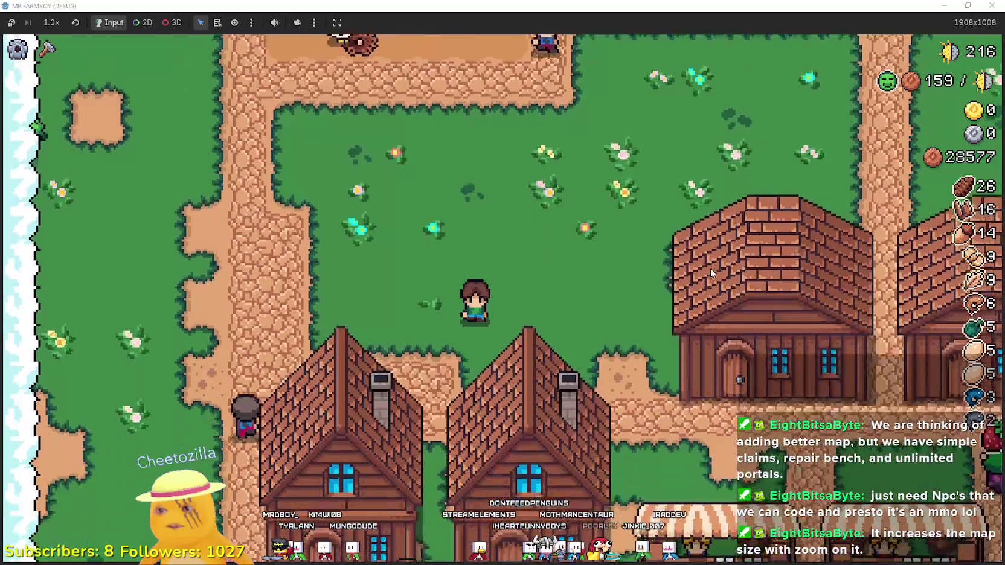
{"action": "key", "text": "s"}
{"action": "key", "text": "d"}
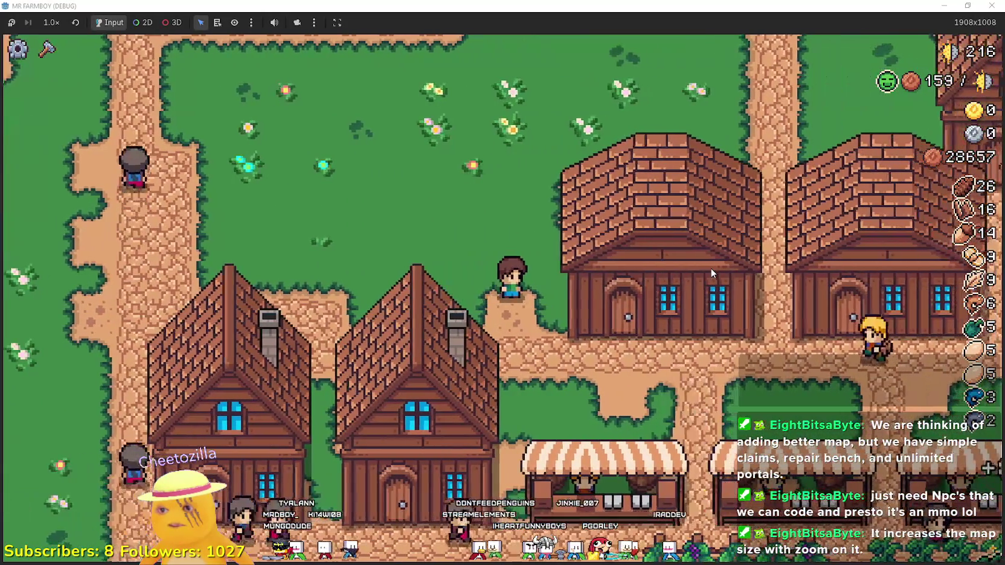
{"action": "key", "text": "s"}
{"action": "key", "text": "d"}
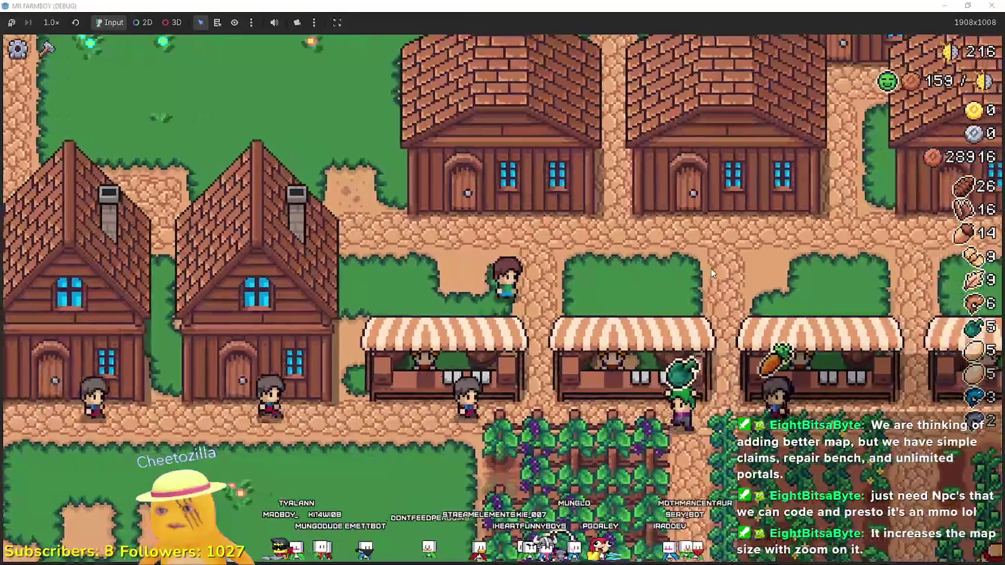
{"action": "key", "text": "d"}
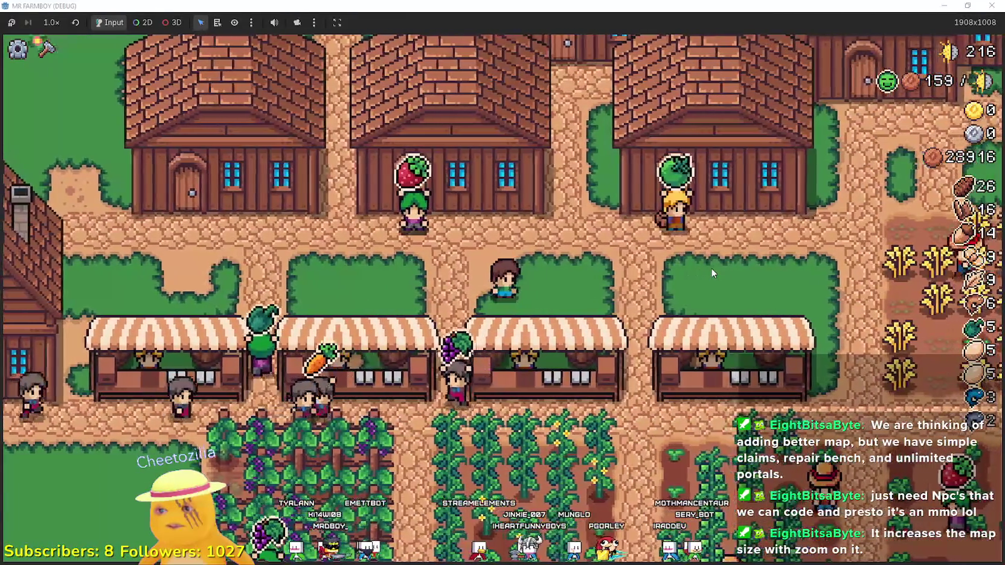
- Walk right through the wheat field harvesting wheat, then open the House building's panel
{"action": "key", "text": "d"}
{"action": "key", "text": "s"}
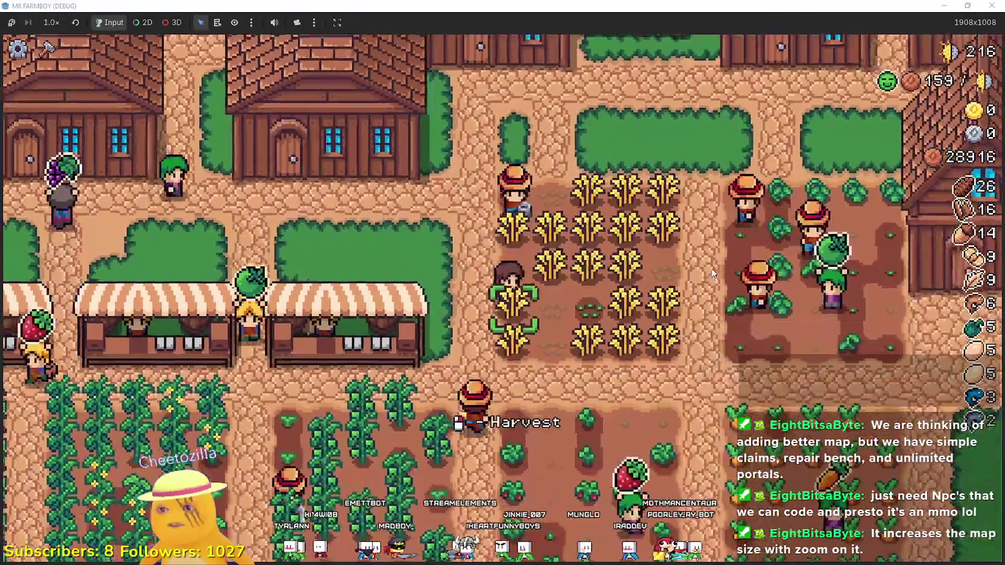
{"action": "key", "text": "d"}
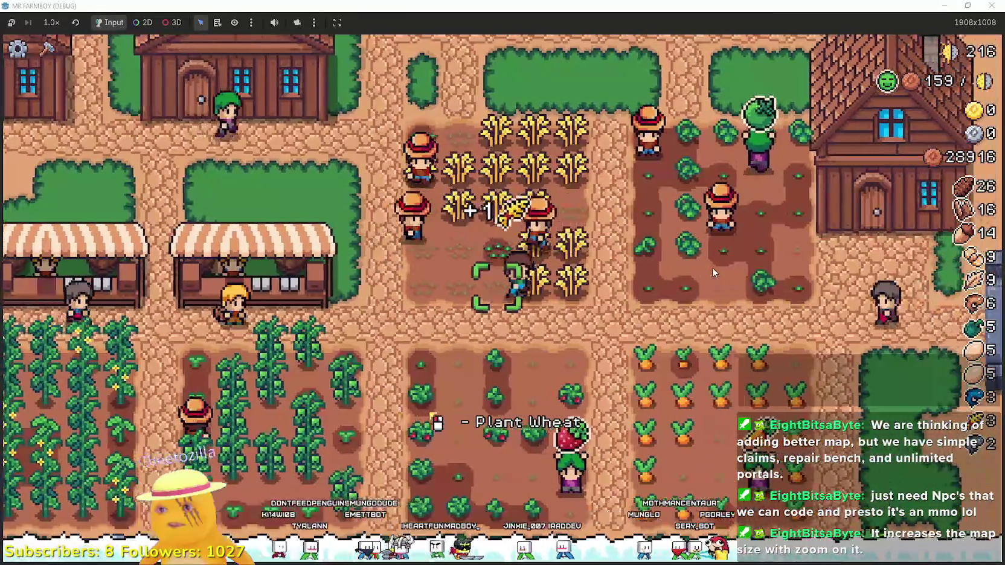
{"action": "key", "text": "d"}
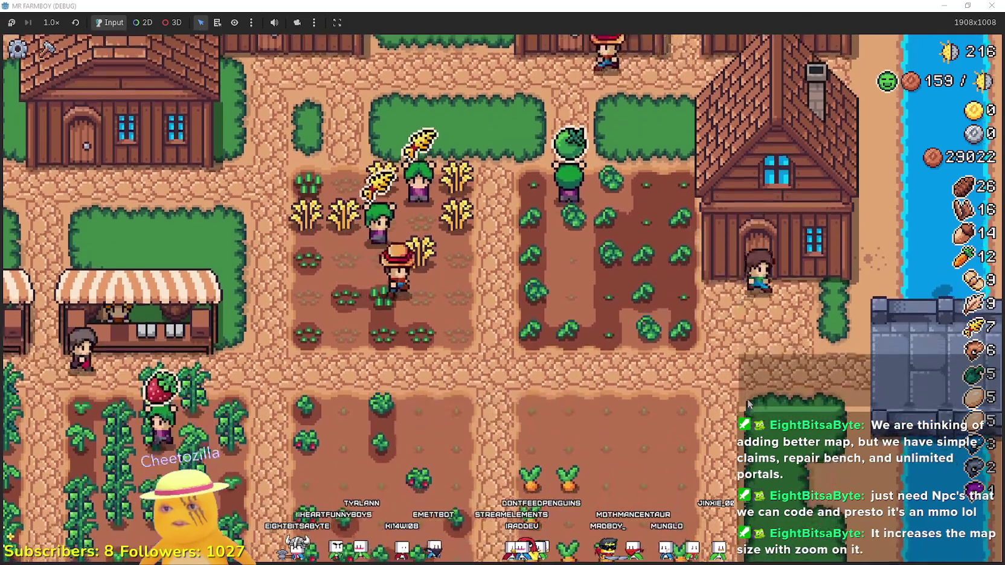
{"action": "left_click", "coordinate": [670, 375]}
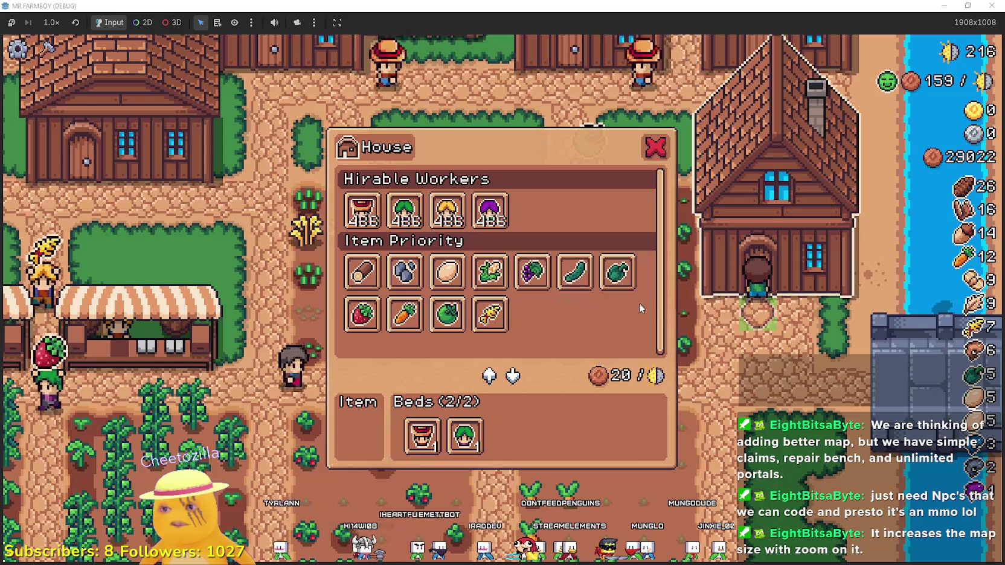
- Close the House building's panel
{"action": "key", "text": "Escape"}
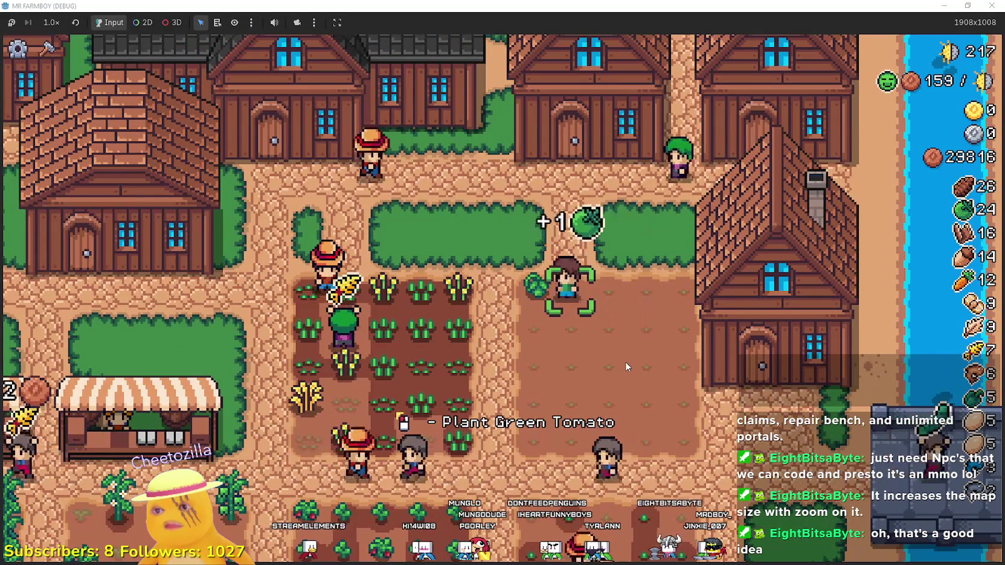
- Reopen the House panel to check its carrot item slot, close it, and switch to Discord
{"action": "left_click", "coordinate": [732, 382]}
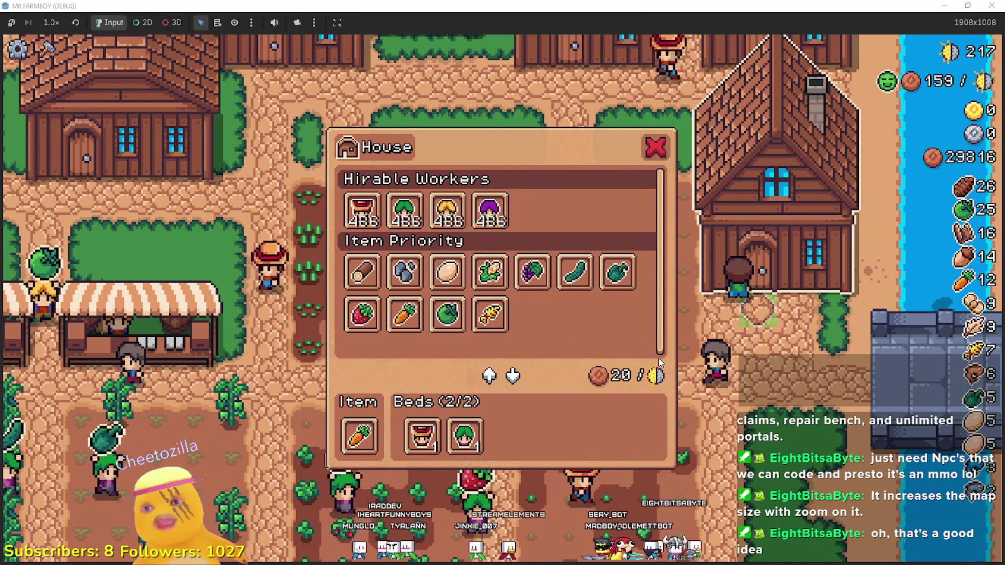
{"action": "key", "text": "Escape"}
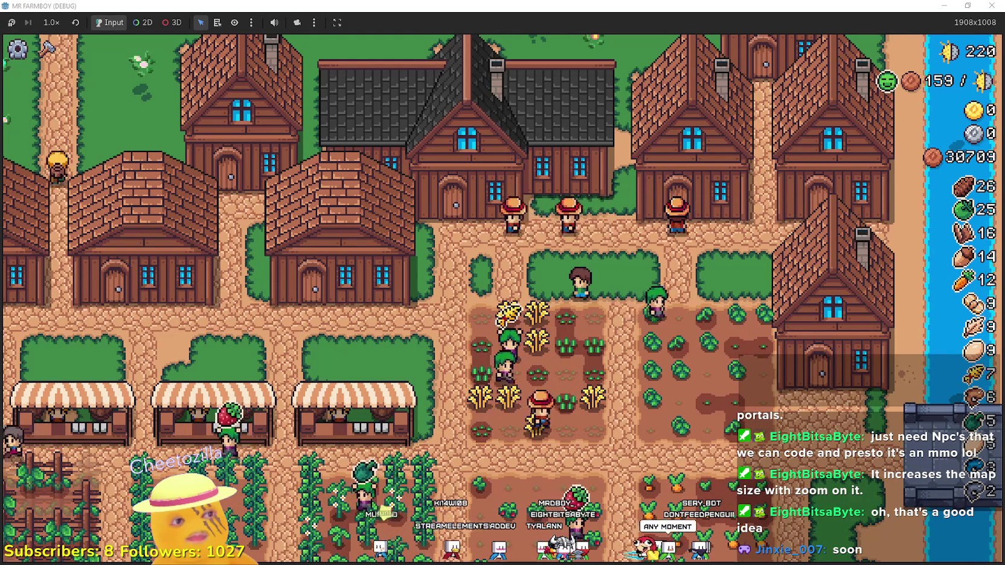
{"action": "key", "text": "alt+Tab"}
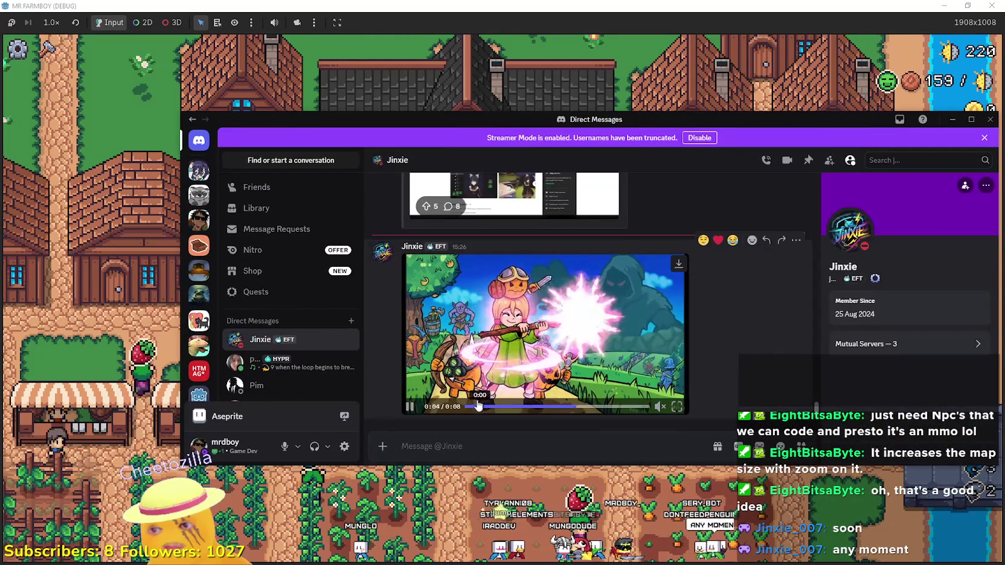
- Play the shared Veo-generated pumpkin animation clip full screen
{"action": "left_click", "coordinate": [676, 406]}
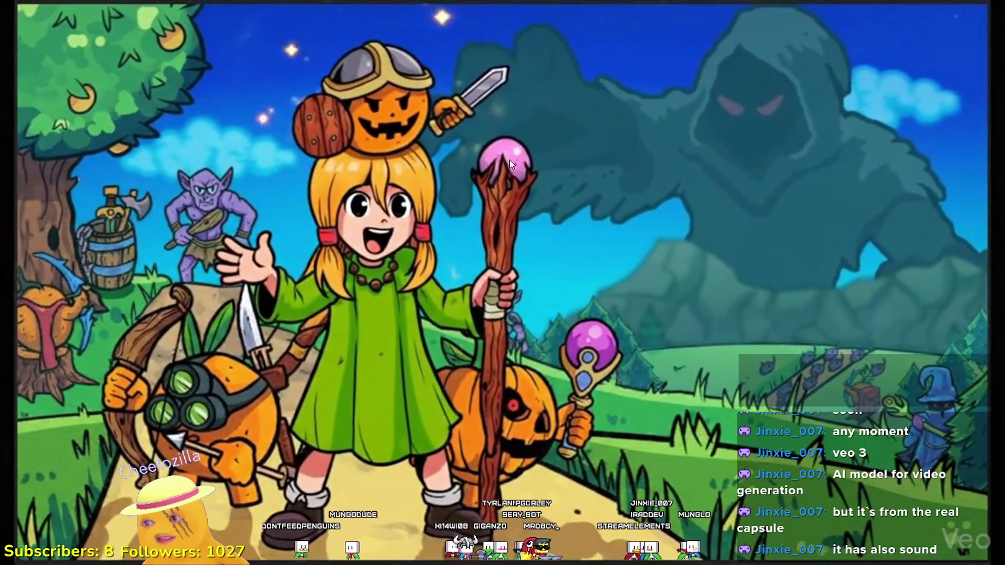
- Exit full-screen playback and minimize Discord to reveal the farm game
{"action": "key", "text": "Escape"}
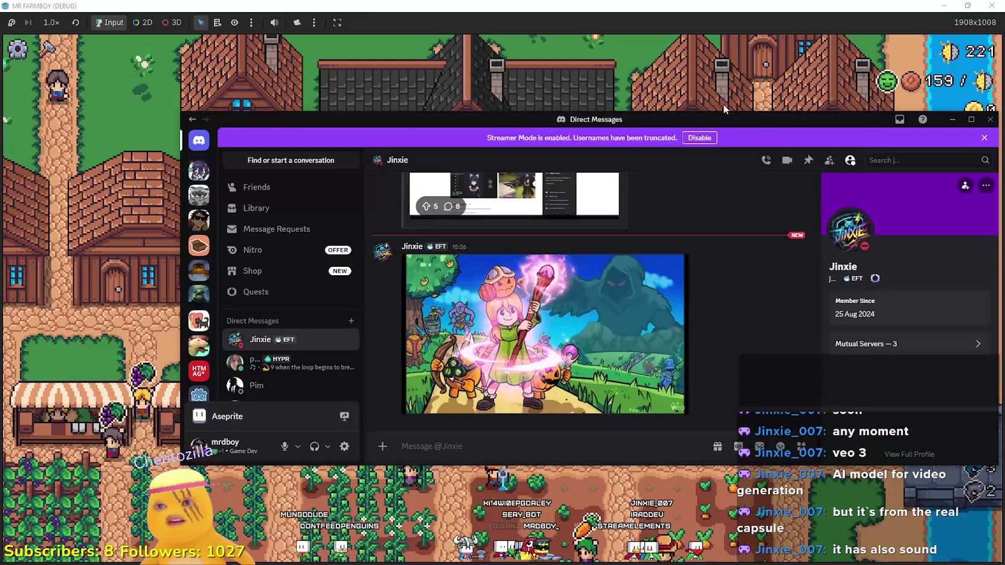
{"action": "left_click", "coordinate": [723, 104]}
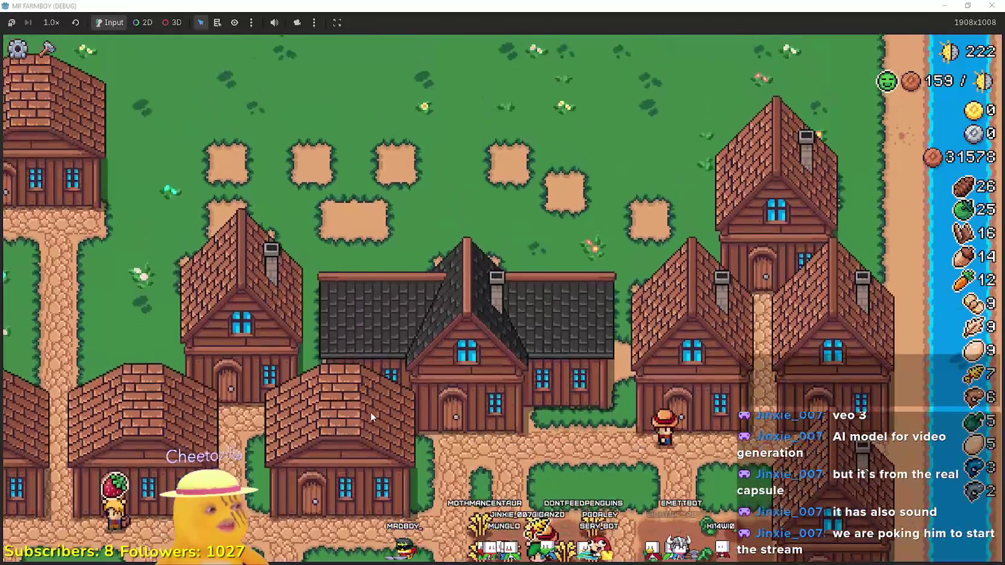
{"action": "key", "text": "c"}
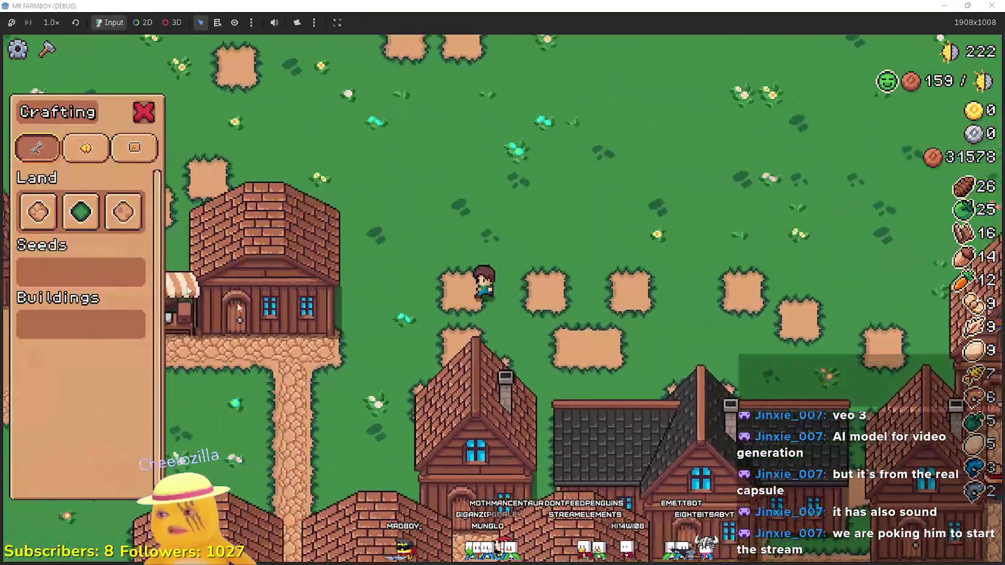
{"action": "key", "text": "Escape"}
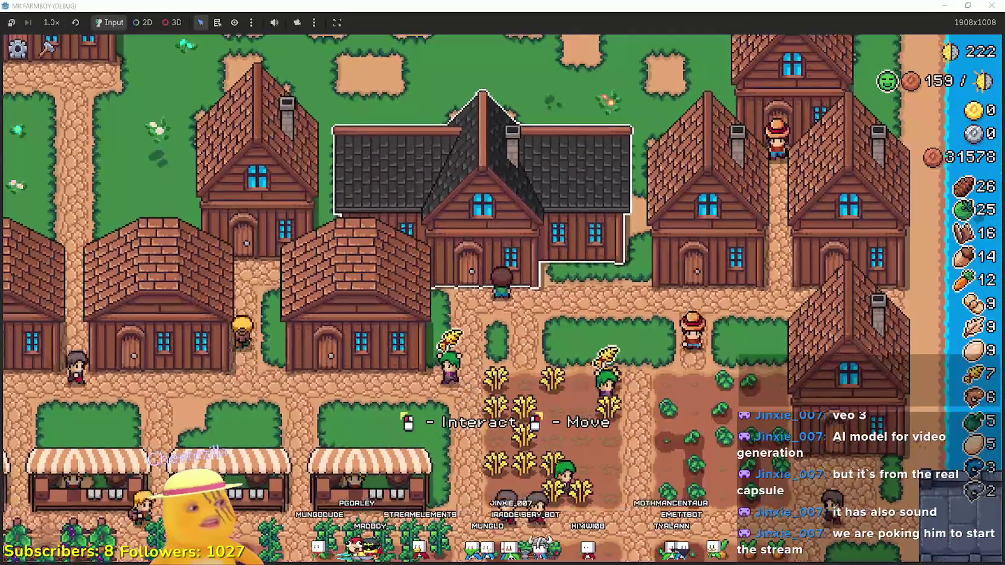
{"action": "left_click", "coordinate": [455, 372]}
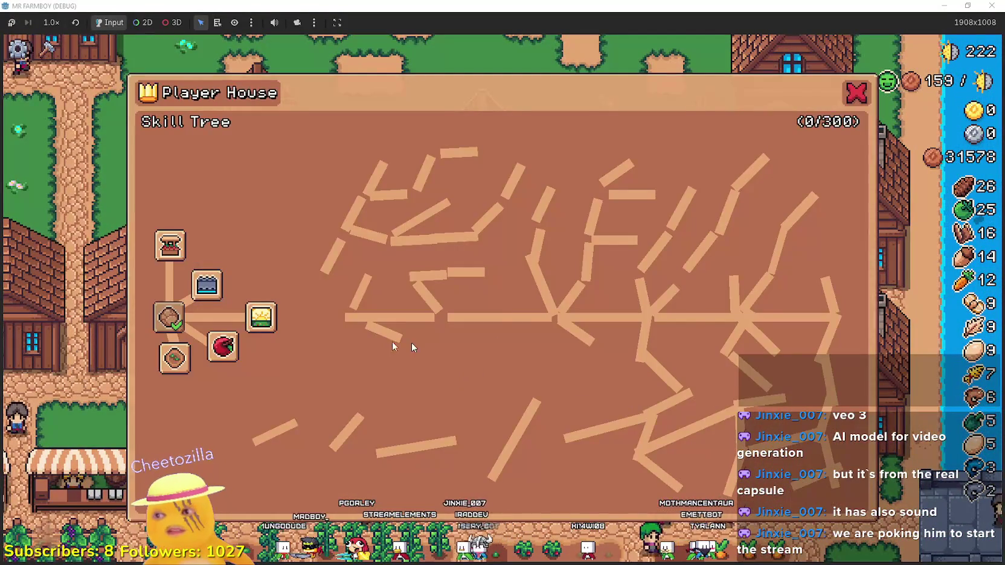
{"action": "key", "text": "Escape"}
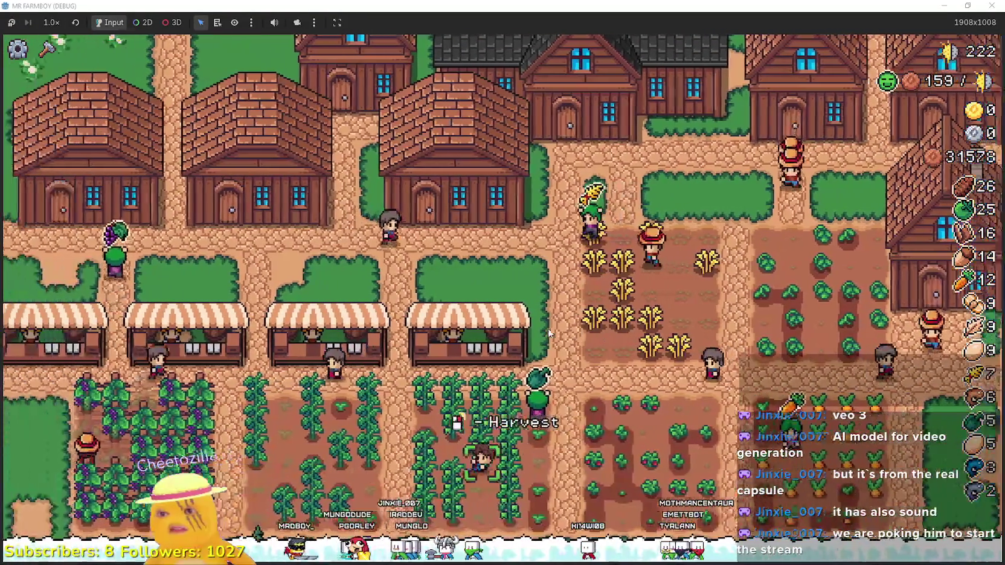
{"action": "key", "text": "a"}
{"action": "key", "text": "c"}
{"action": "key", "text": "a"}
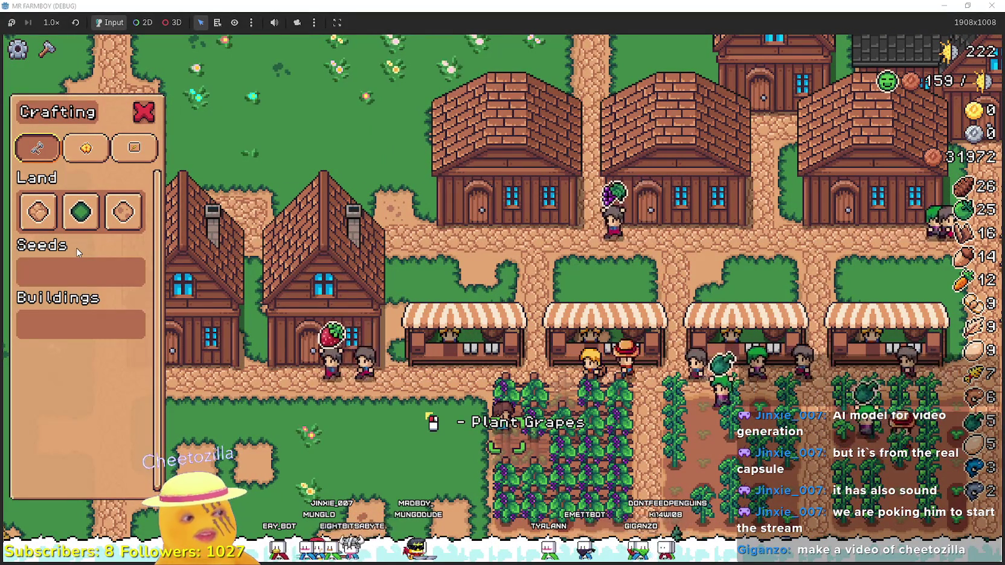
{"action": "left_click", "coordinate": [37, 211]}
{"action": "key", "text": "a"}
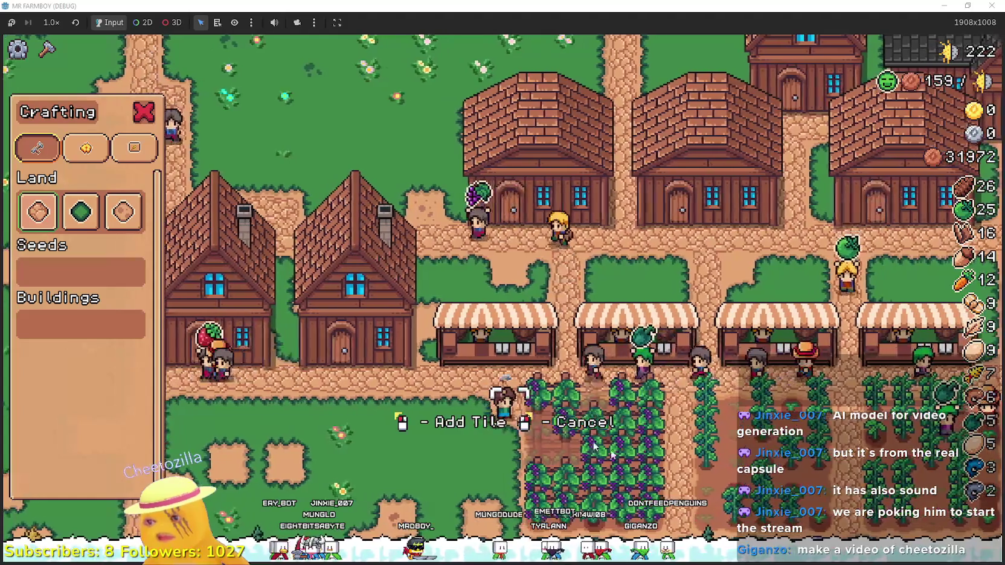
{"action": "key", "text": "s"}
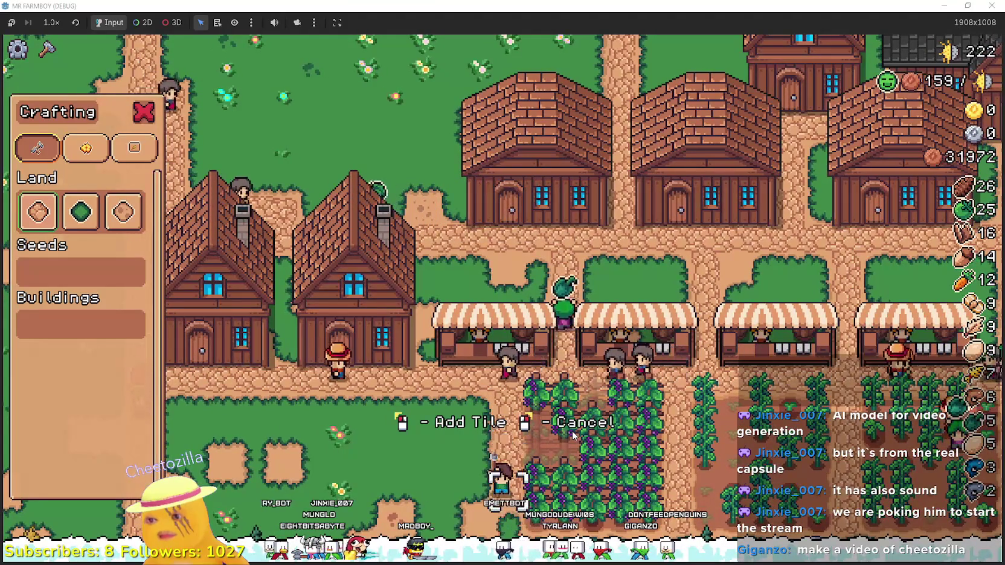
{"action": "right_click", "coordinate": [572, 443]}
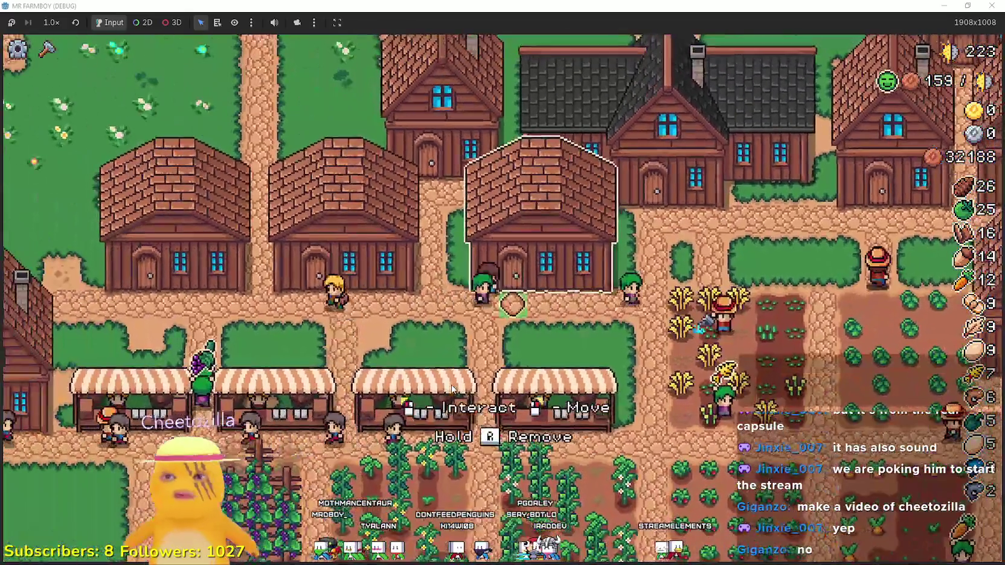
- Check the Warehouse inventory twice, then inspect and close the Coop menu
{"action": "left_click", "coordinate": [305, 358]}
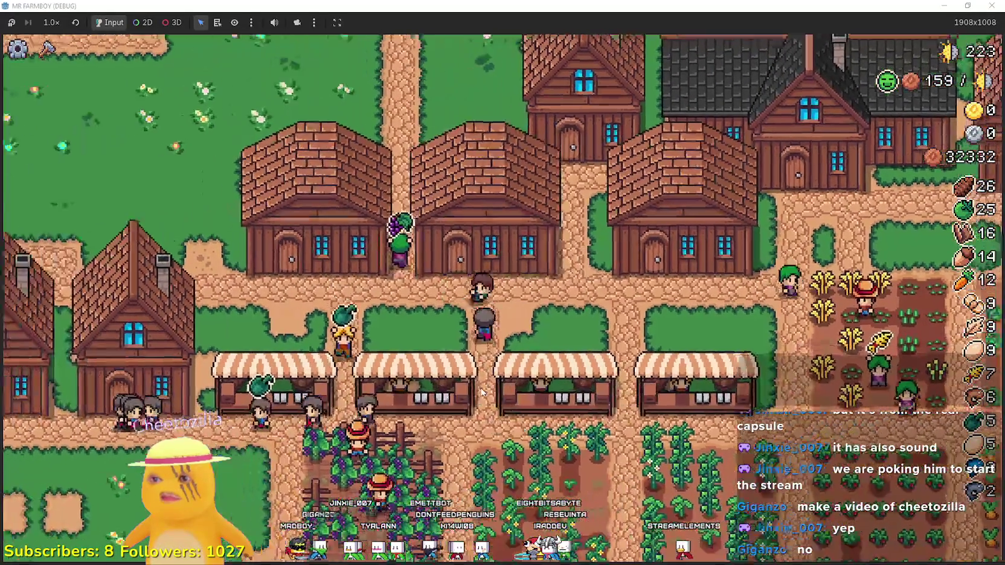
{"action": "left_click", "coordinate": [483, 390]}
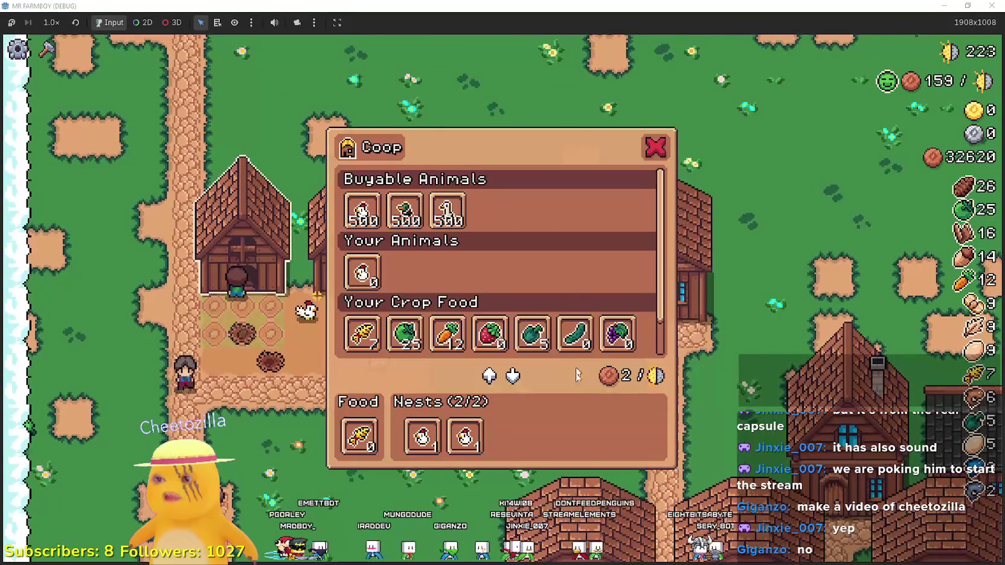
{"action": "left_click", "coordinate": [360, 260]}
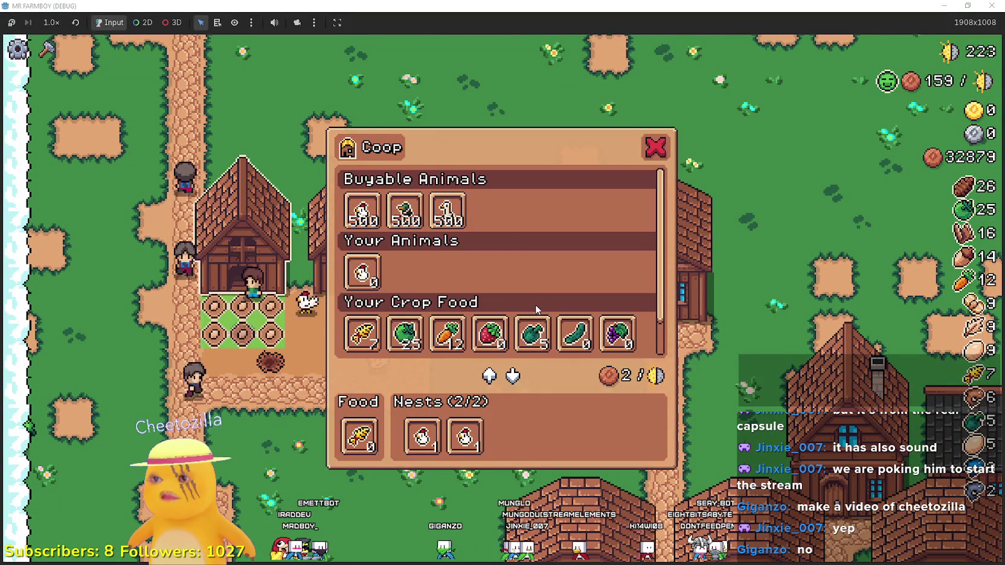
{"action": "mouse_move", "coordinate": [361, 212]}
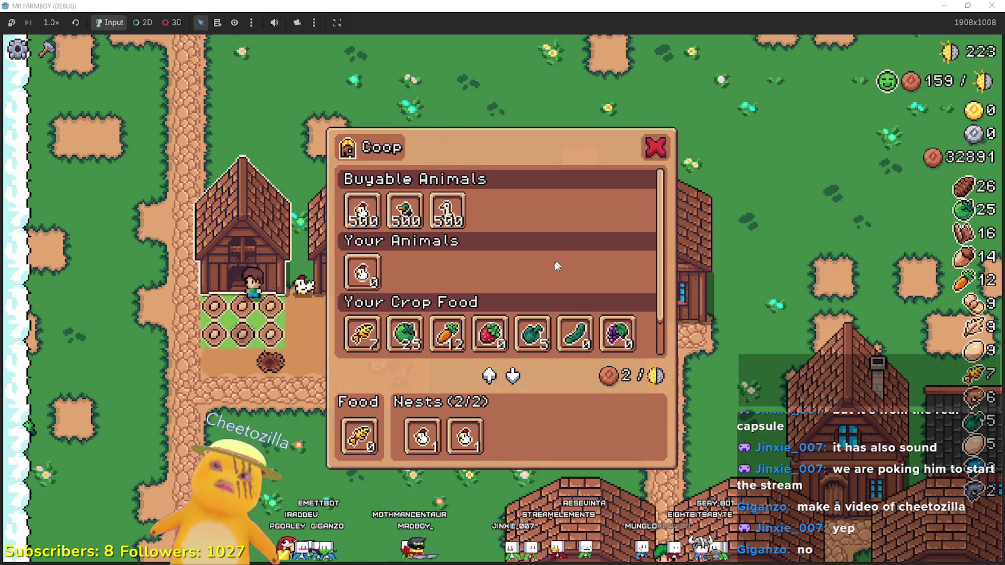
{"action": "scroll", "coordinate": [501, 235], "scroll_direction": "down", "scroll_amount": 1}
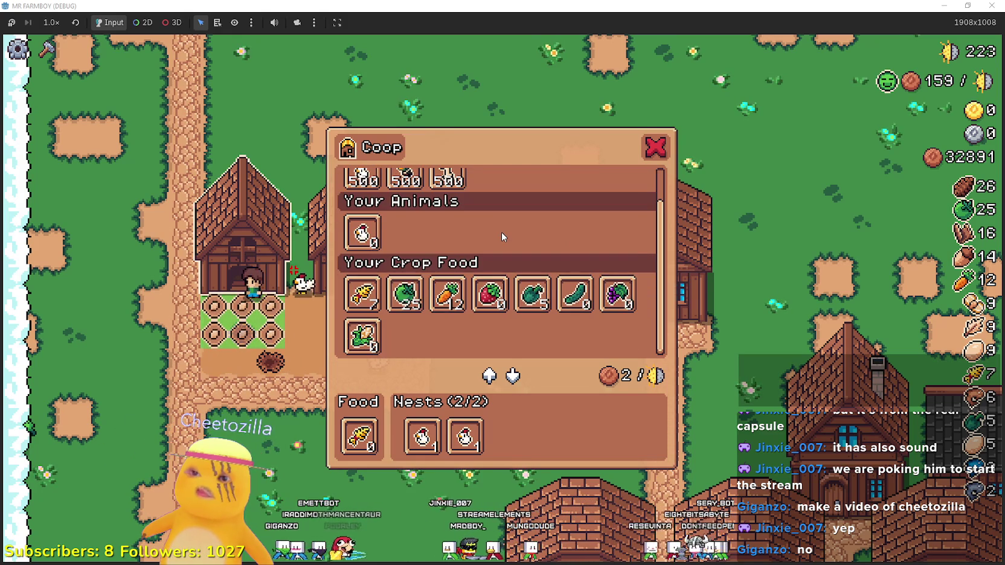
{"action": "scroll", "coordinate": [501, 235], "scroll_direction": "up", "scroll_amount": 1}
{"action": "key", "text": "Escape"}
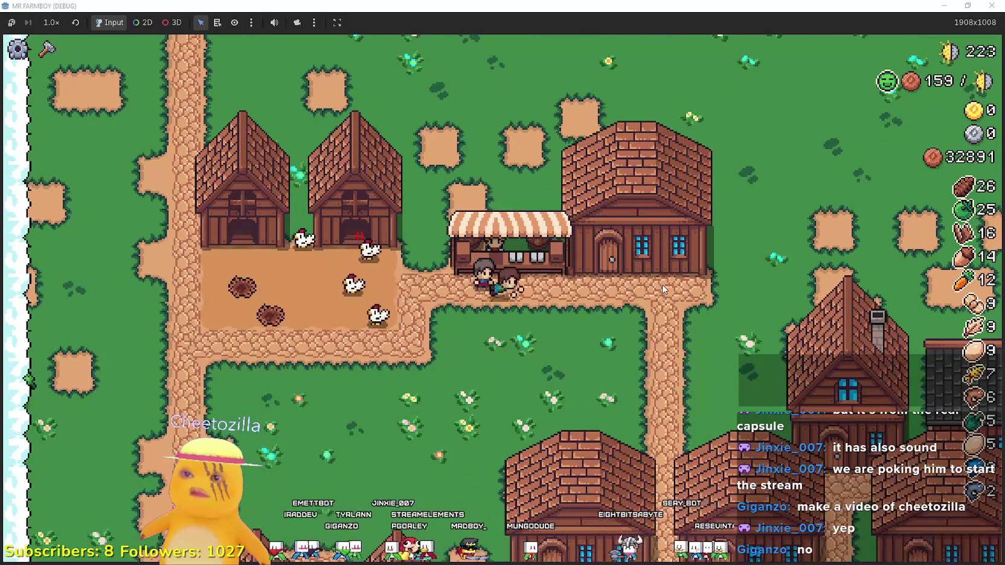
- Walk the farmer right and down to the house and open its House menu
{"action": "key", "text": "d"}
{"action": "key", "text": "s"}
{"action": "key", "text": "s"}
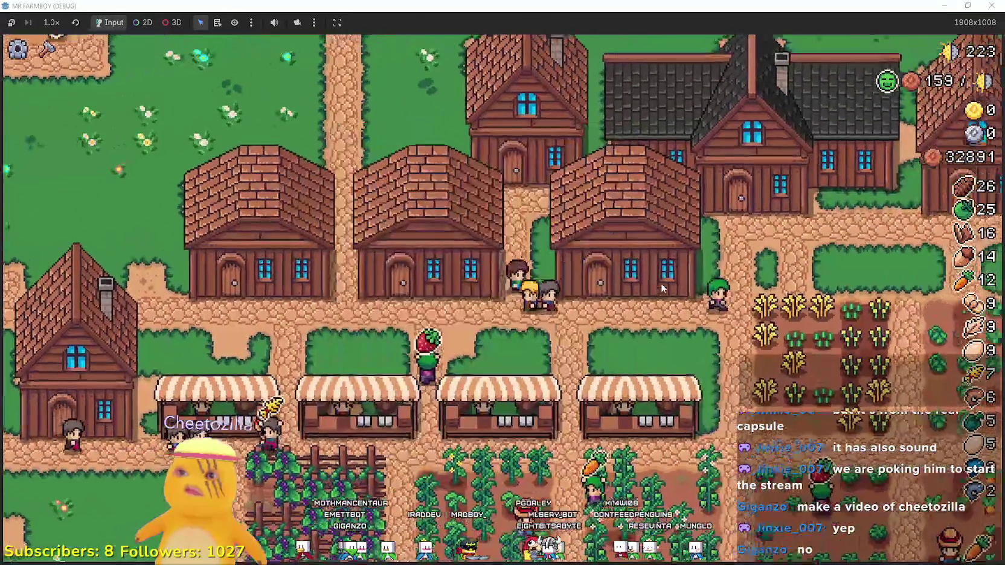
{"action": "key", "text": "w"}
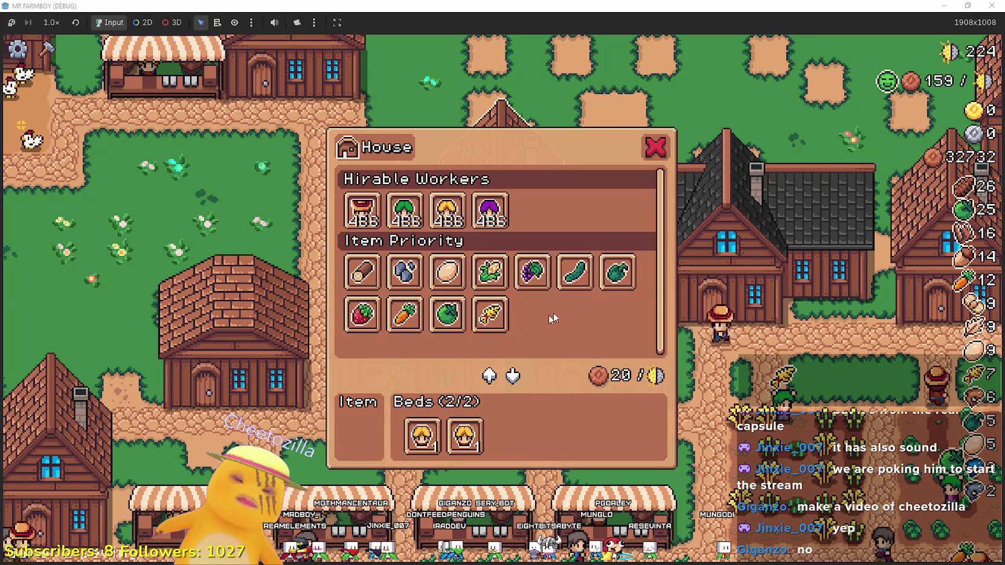
- Walk the farmer south and west, then repeatedly reopen the House menu to retest its item tooltips
{"action": "key", "text": "s"}
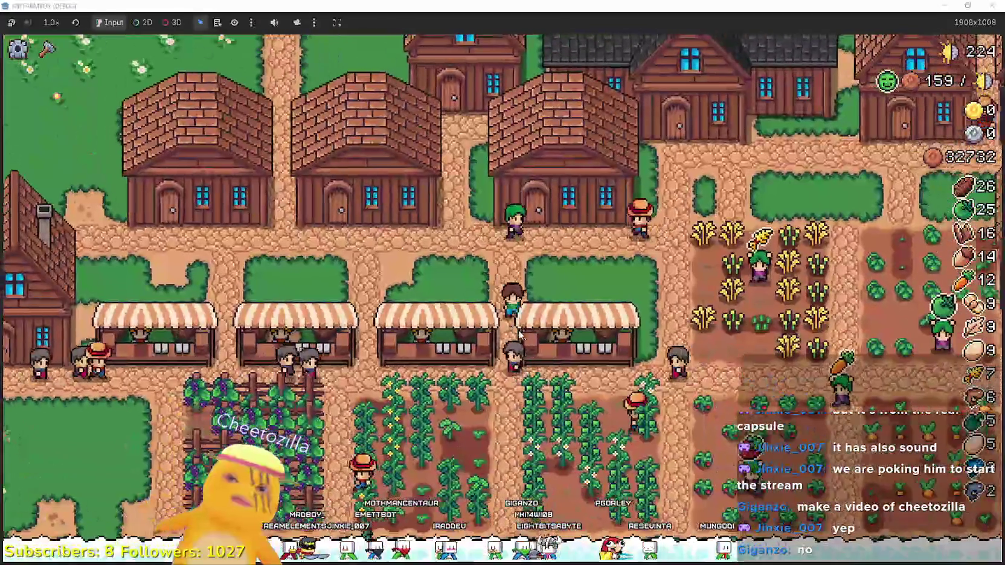
{"action": "key", "text": "a"}
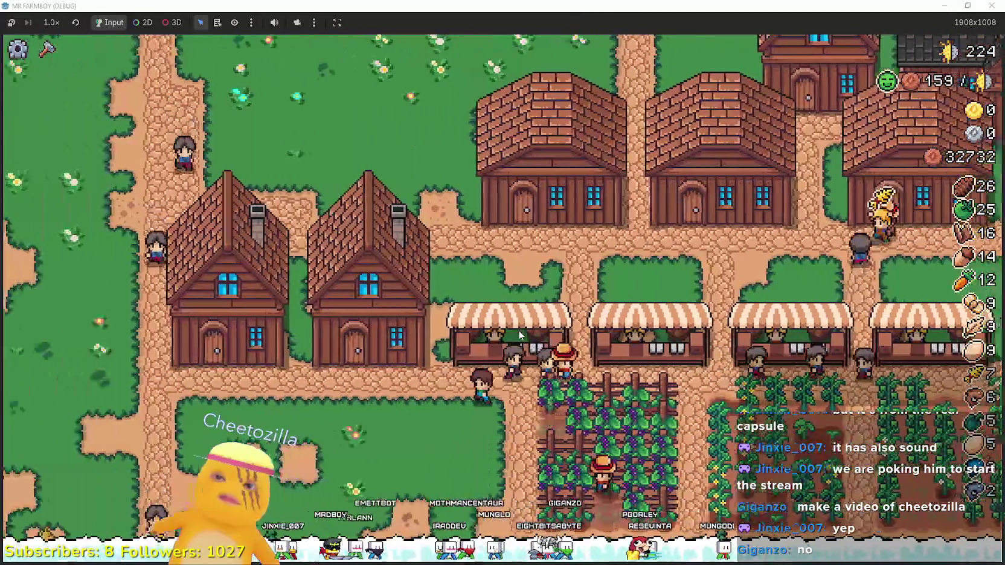
{"action": "key", "text": "e"}
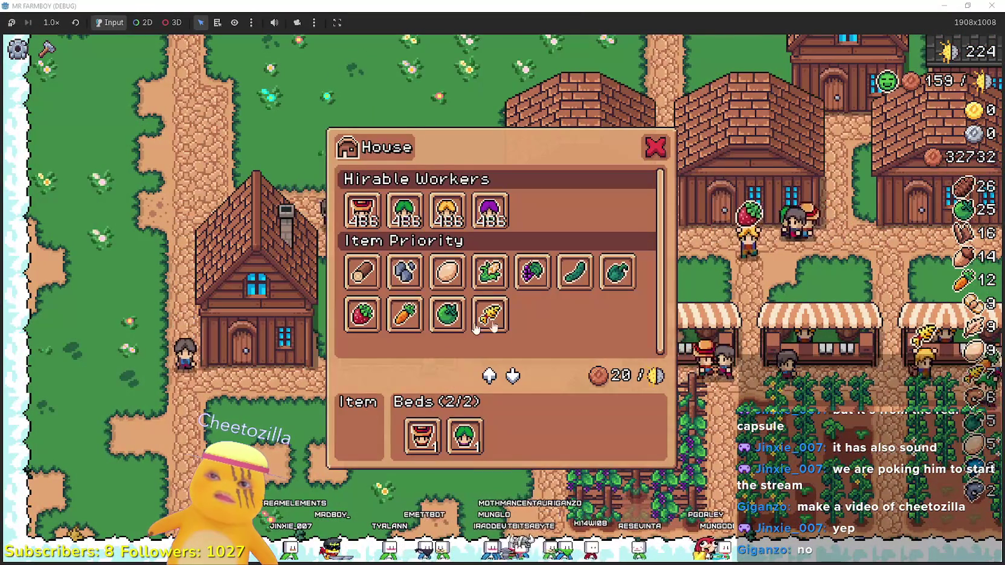
{"action": "key", "text": "e"}
{"action": "key", "text": "e"}
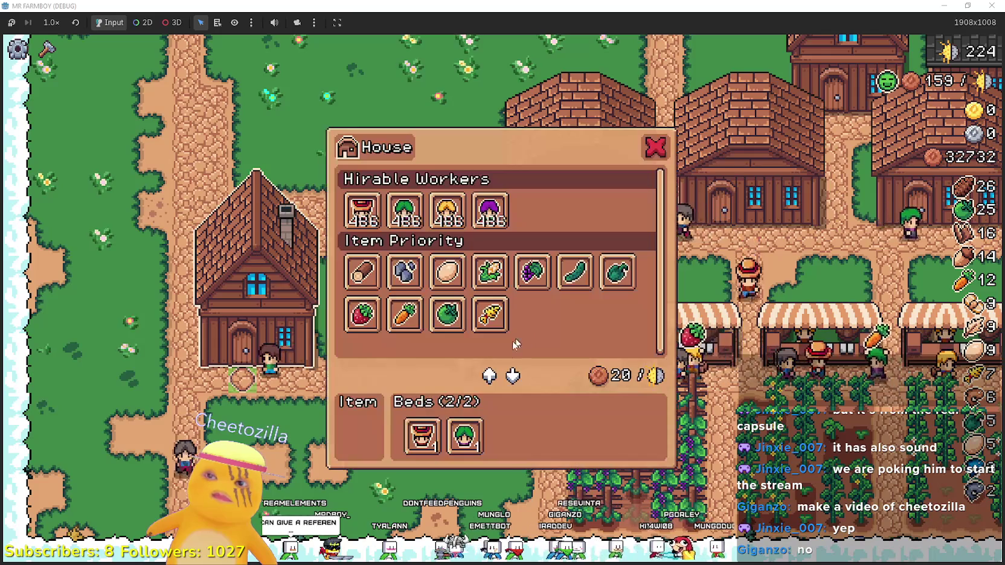
{"action": "key", "text": "e"}
{"action": "key", "text": "e"}
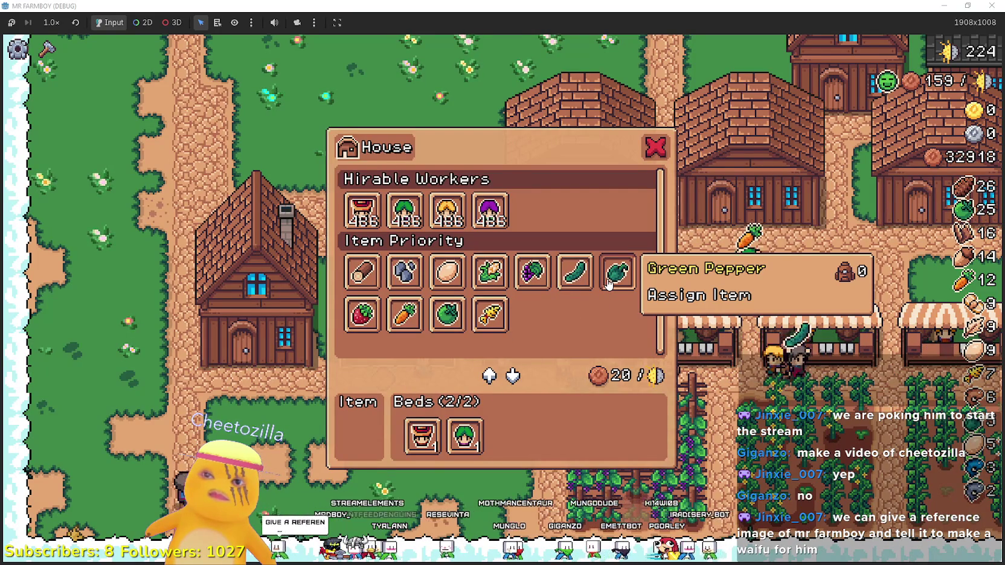
{"action": "key", "text": "e"}
{"action": "key", "text": "e"}
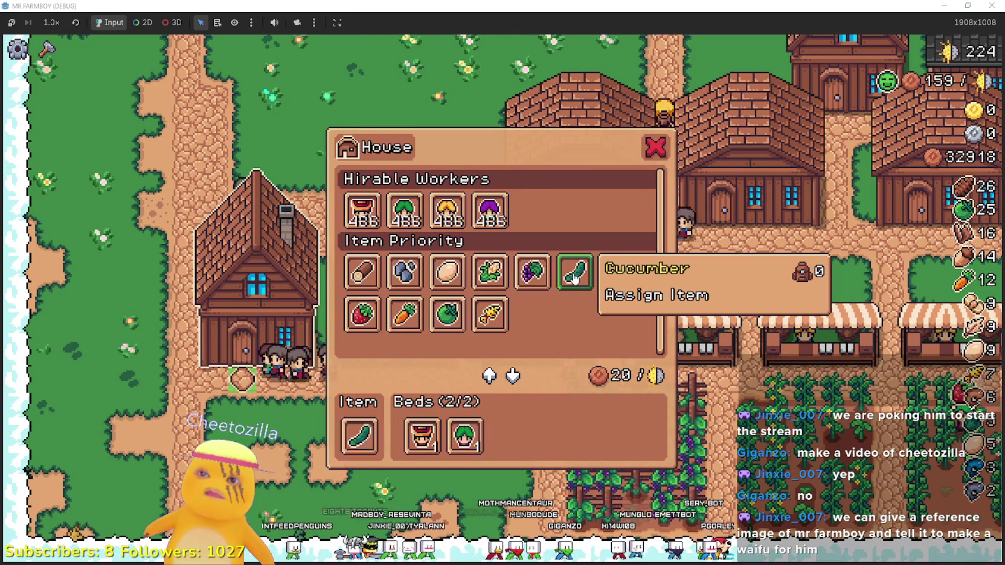
- Walk north to the chicken coop and repeatedly open and close its Coop menu
{"action": "key", "text": "e"}
{"action": "key", "text": "w"}
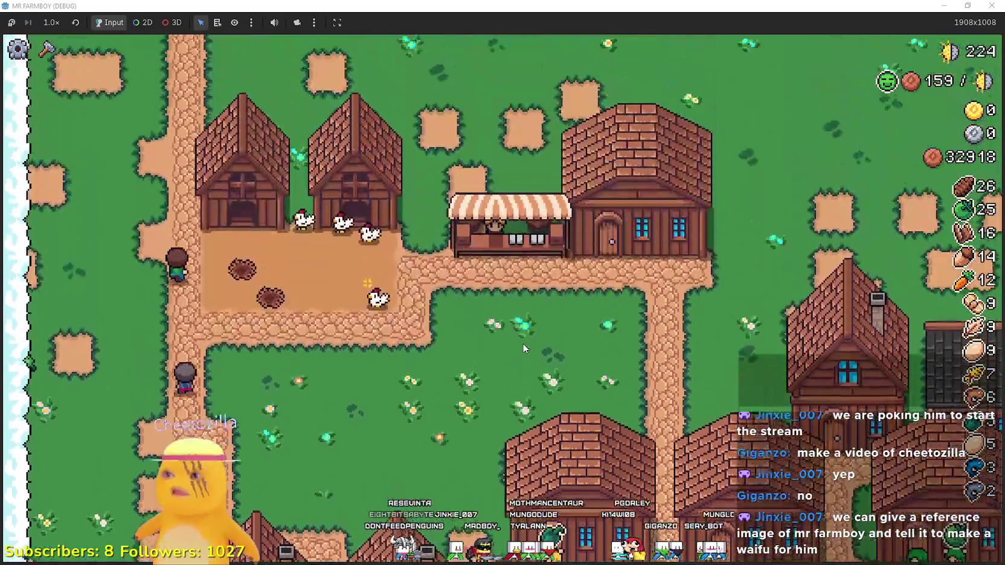
{"action": "key", "text": "e"}
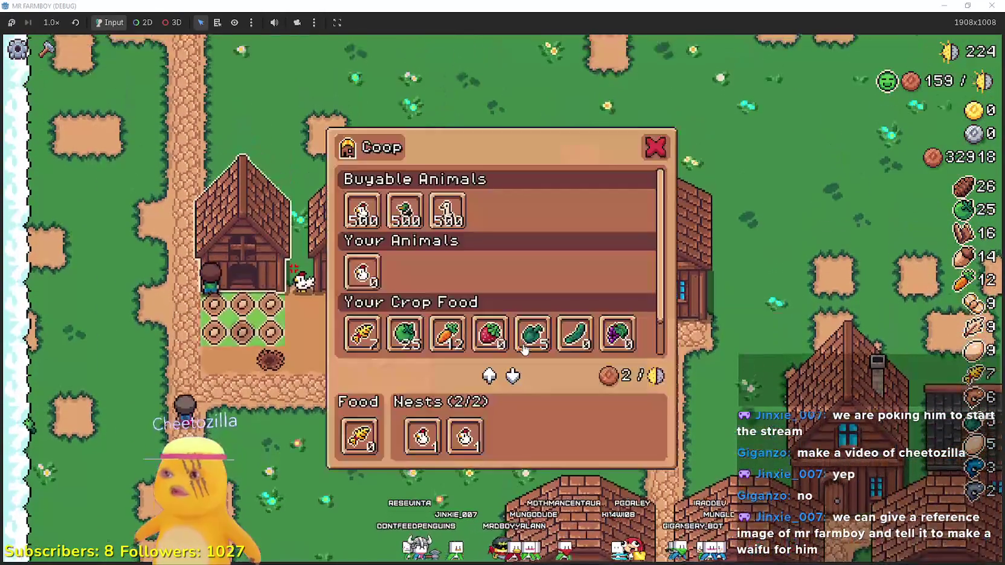
{"action": "scroll", "coordinate": [422, 332], "scroll_direction": "down", "scroll_amount": 2}
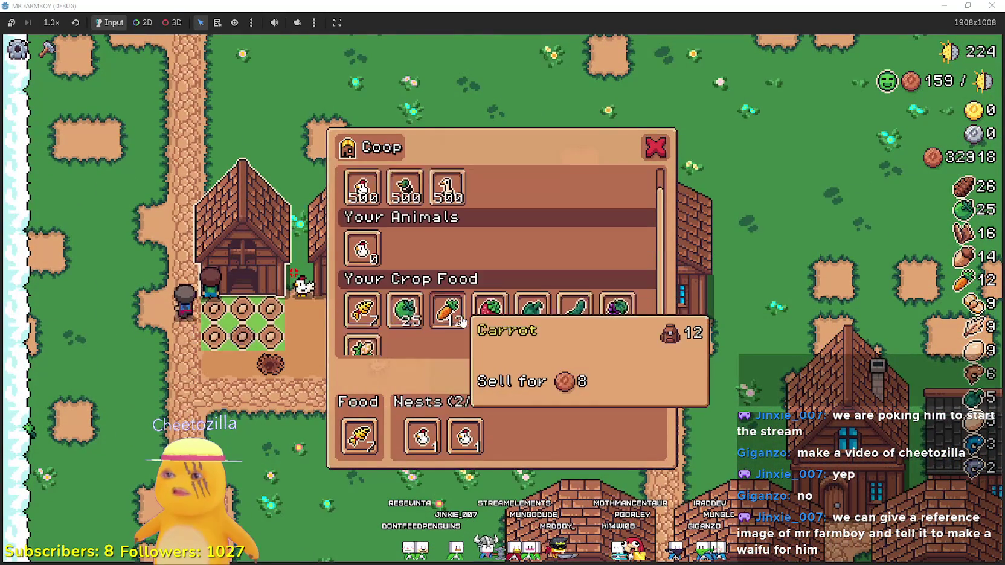
{"action": "key", "text": "e"}
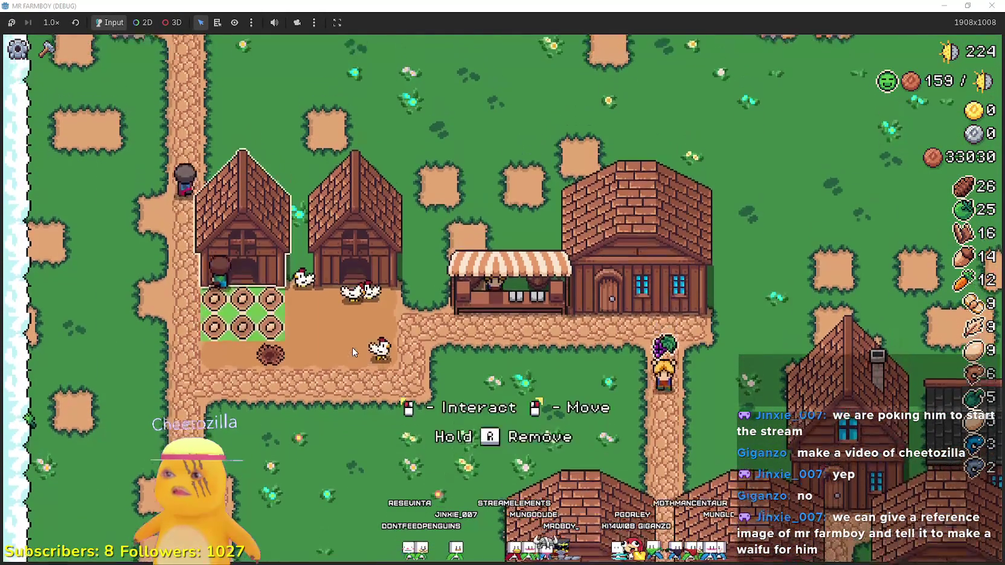
{"action": "key", "text": "e"}
{"action": "key", "text": "e"}
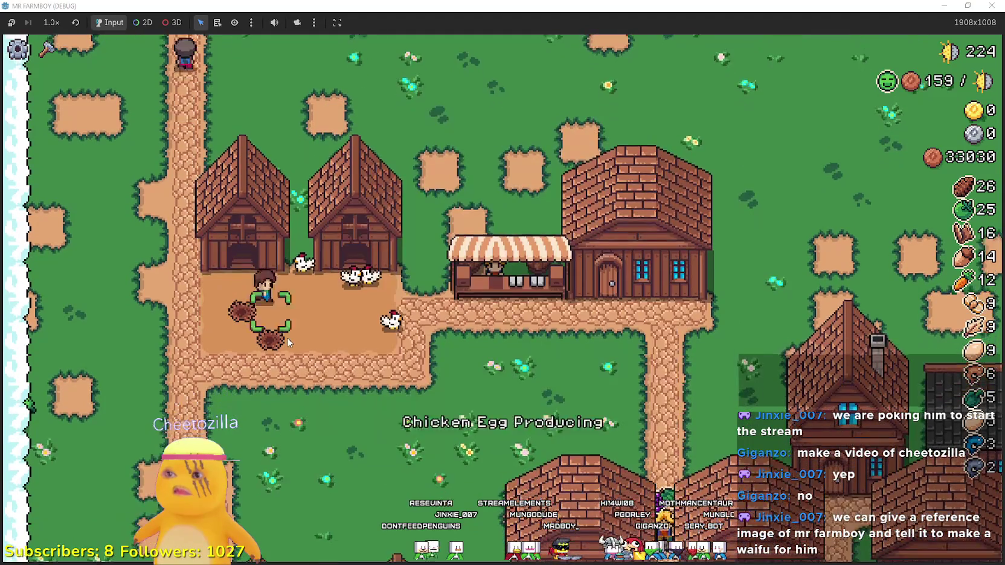
{"action": "key", "text": "e"}
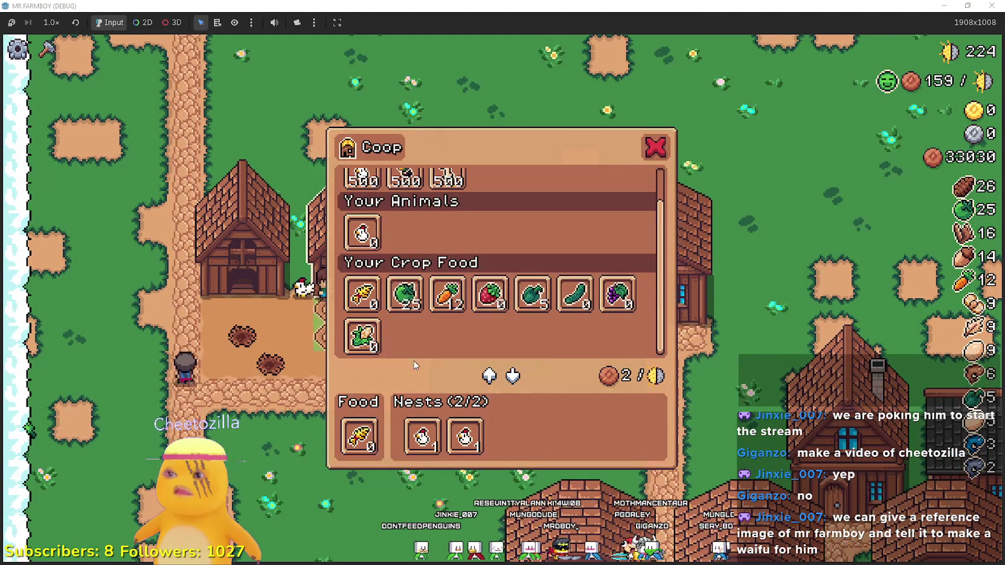
{"action": "key", "text": "e"}
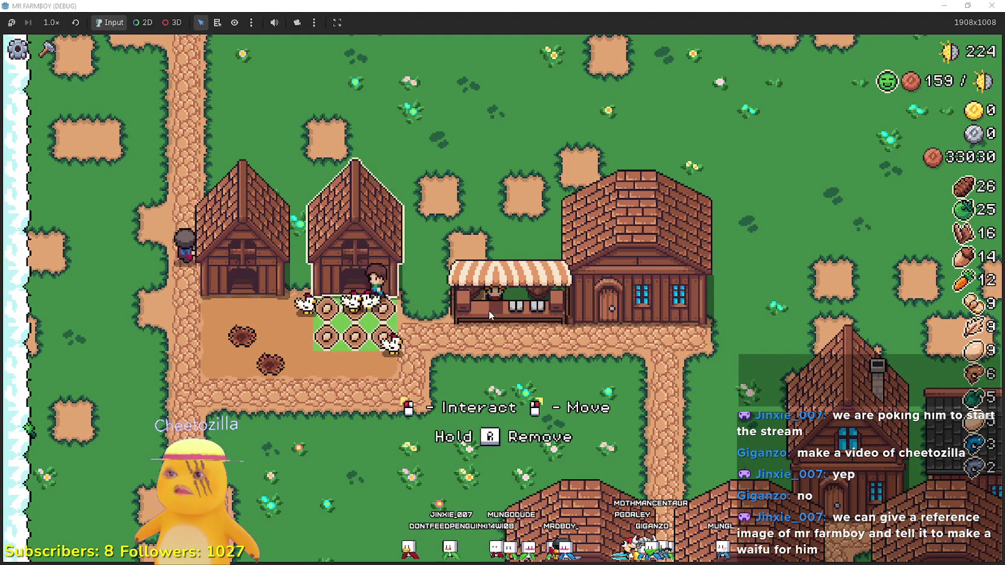
{"action": "key", "text": "e"}
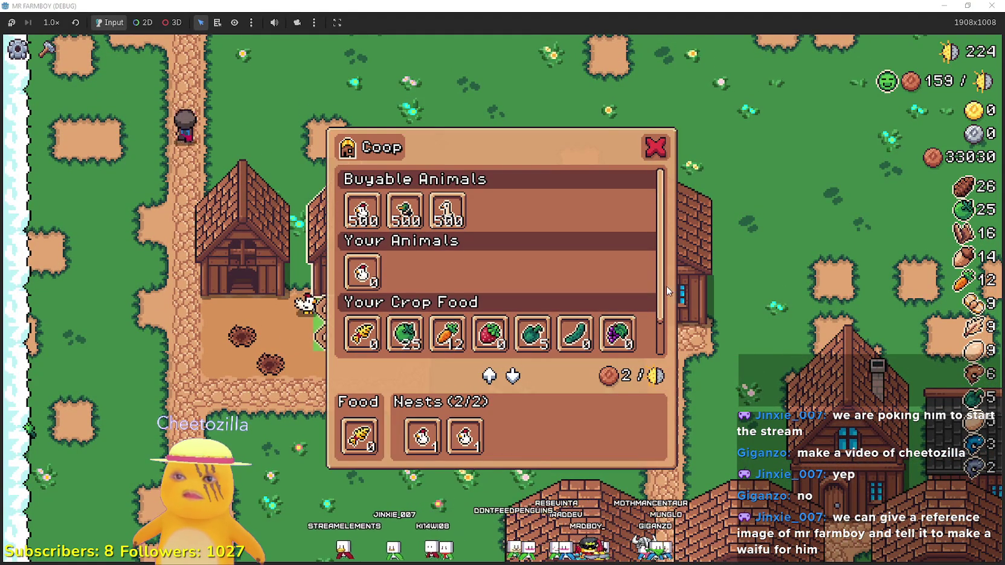
- Scroll through the Coop panel and move the owned chicken into a nest
{"action": "left_click_drag", "start_coordinate": [661, 284], "coordinate": [657, 339]}
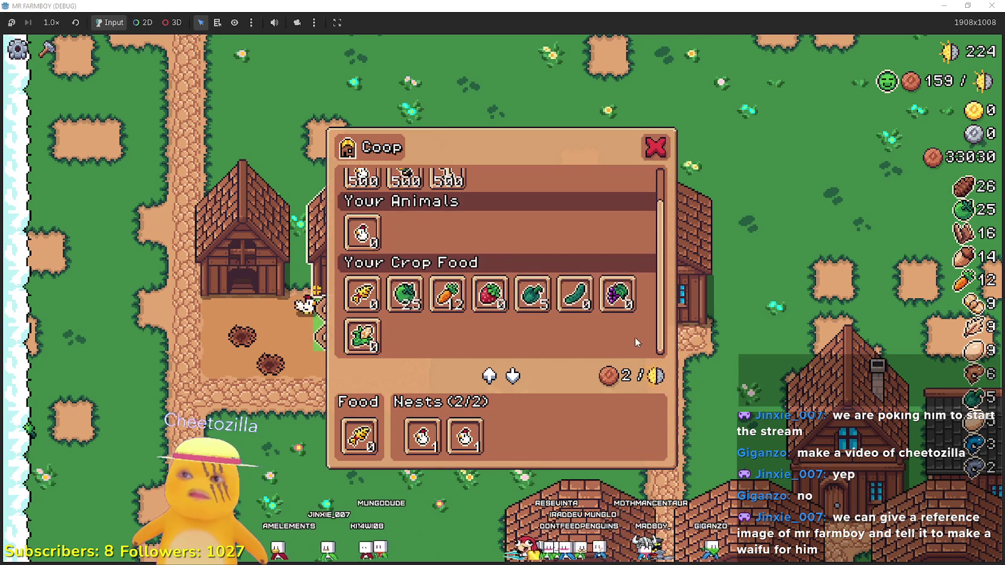
{"action": "scroll", "coordinate": [635, 342], "scroll_direction": "up", "scroll_amount": 2}
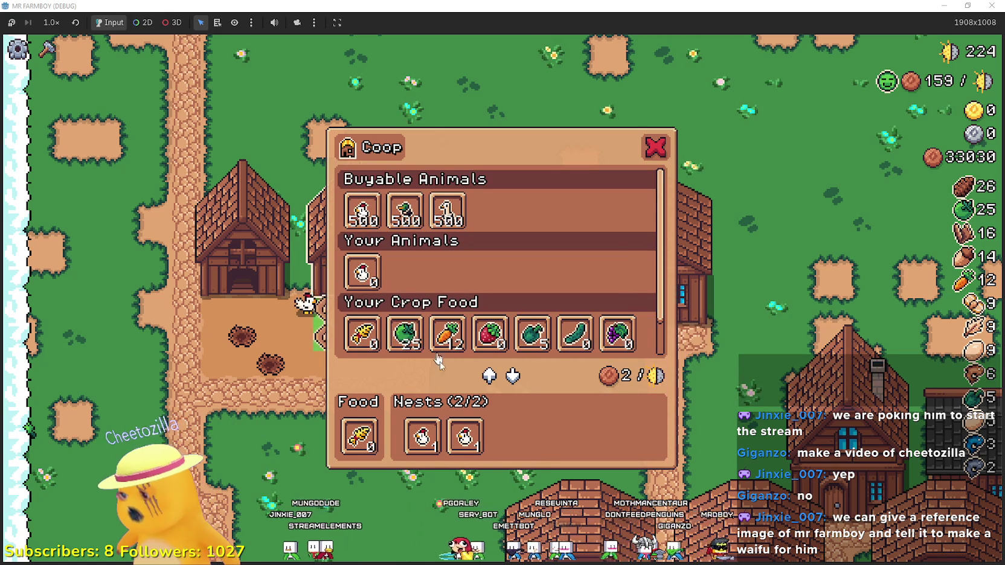
{"action": "mouse_move", "coordinate": [471, 428]}
{"action": "scroll", "coordinate": [362, 272], "scroll_direction": "down", "scroll_amount": 2}
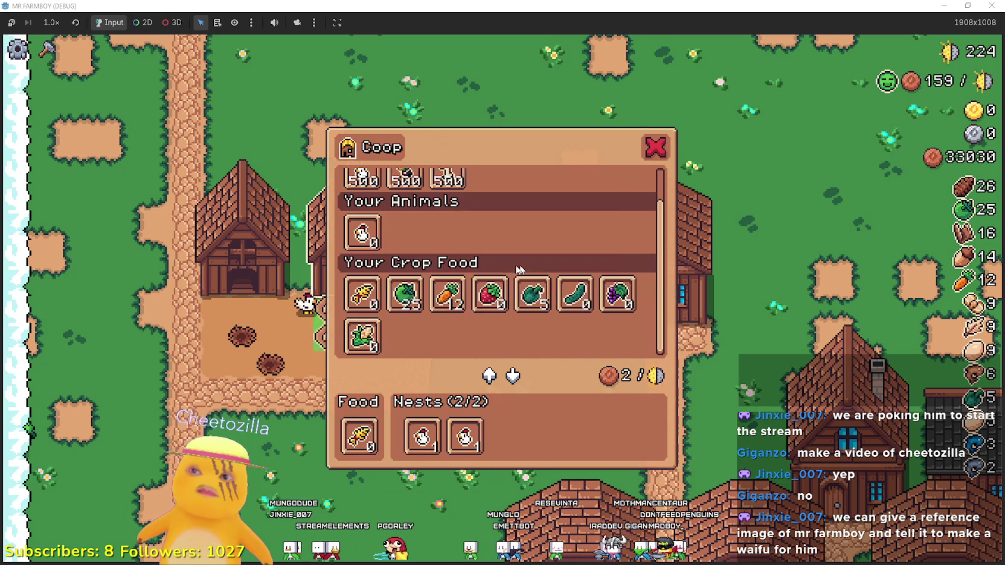
{"action": "scroll", "coordinate": [362, 242], "scroll_direction": "up", "scroll_amount": 2}
{"action": "mouse_move", "coordinate": [474, 227]}
{"action": "scroll", "coordinate": [472, 227], "scroll_direction": "down", "scroll_amount": 2}
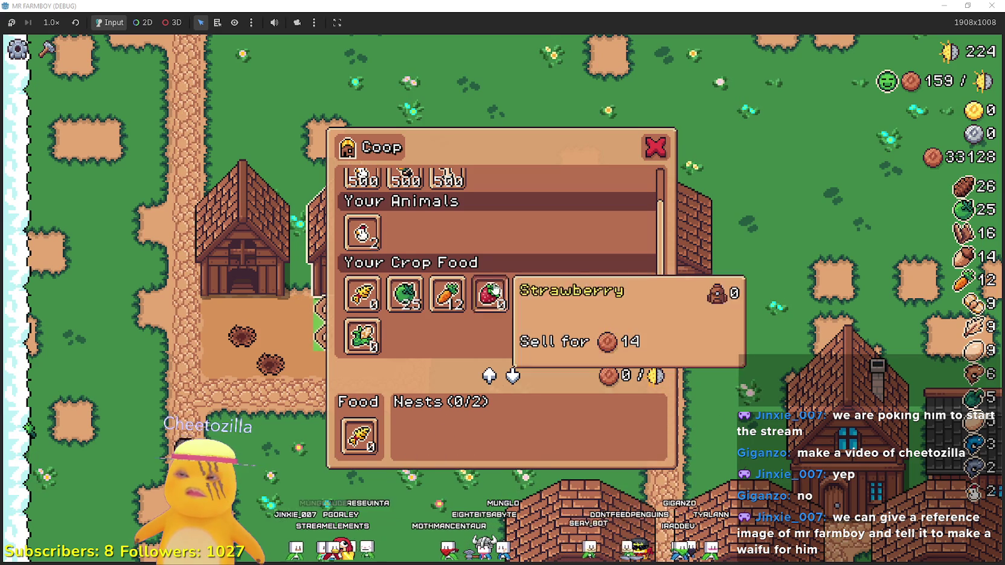
{"action": "scroll", "coordinate": [494, 291], "scroll_direction": "up", "scroll_amount": 2}
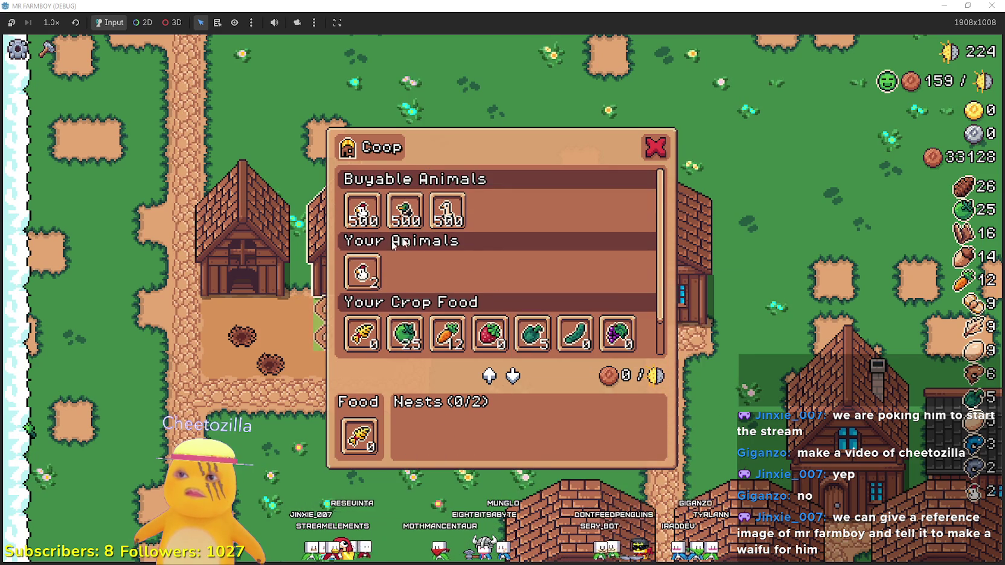
{"action": "left_click", "coordinate": [357, 279]}
- Close the Coop menu, walk right to the house door, and open the Warehouse inventory
{"action": "key", "text": "Escape"}
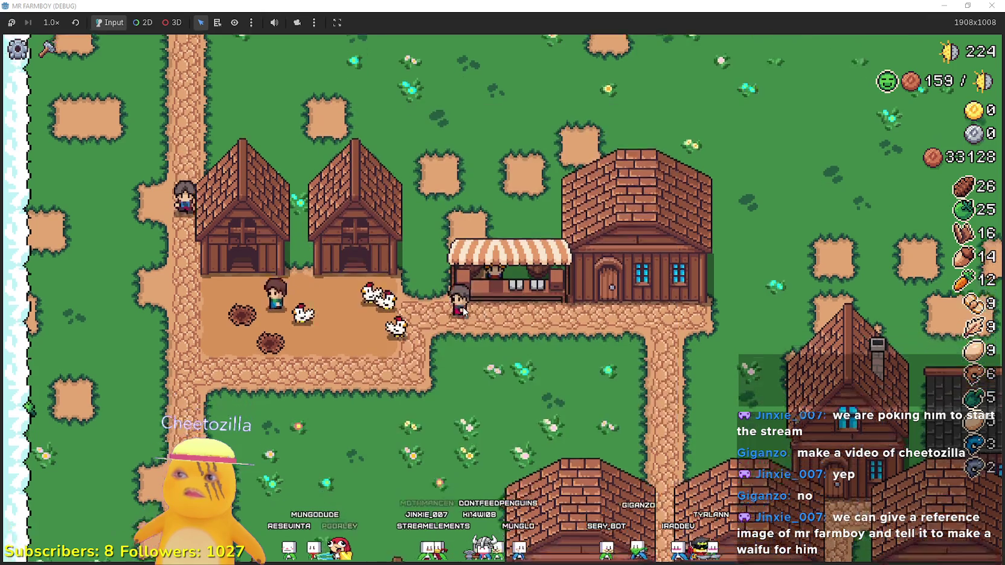
{"action": "key", "text": "d"}
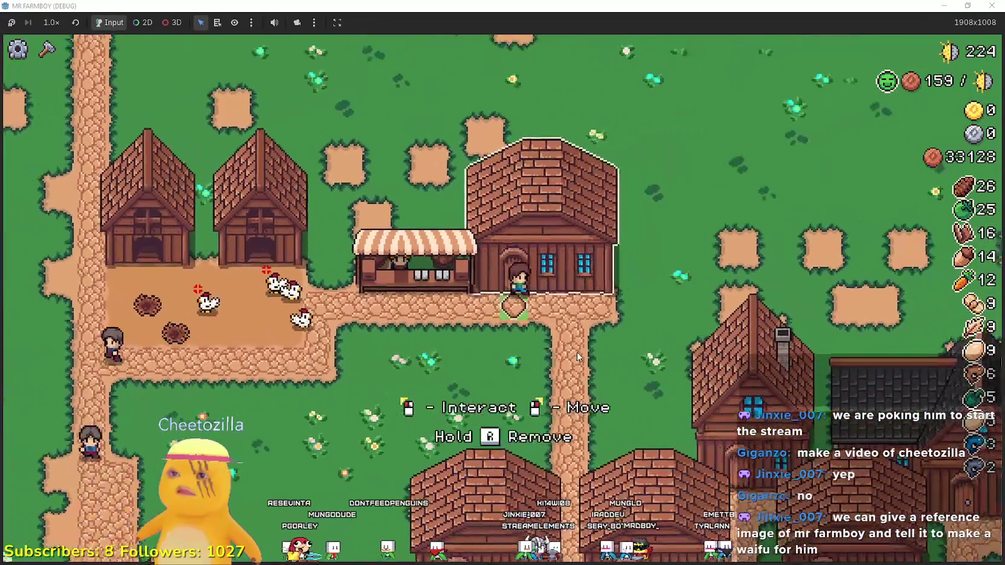
{"action": "left_click", "coordinate": [577, 352]}
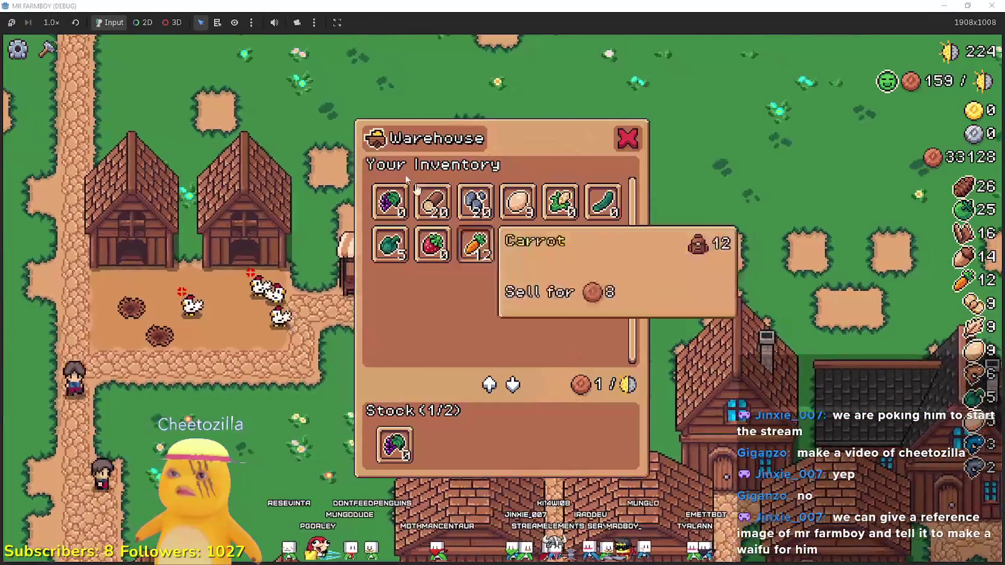
- Close and reopen the Warehouse inventory, then open and close the Player House skill tree
{"action": "key", "text": "Escape"}
{"action": "key", "text": "s"}
{"action": "key", "text": "s"}
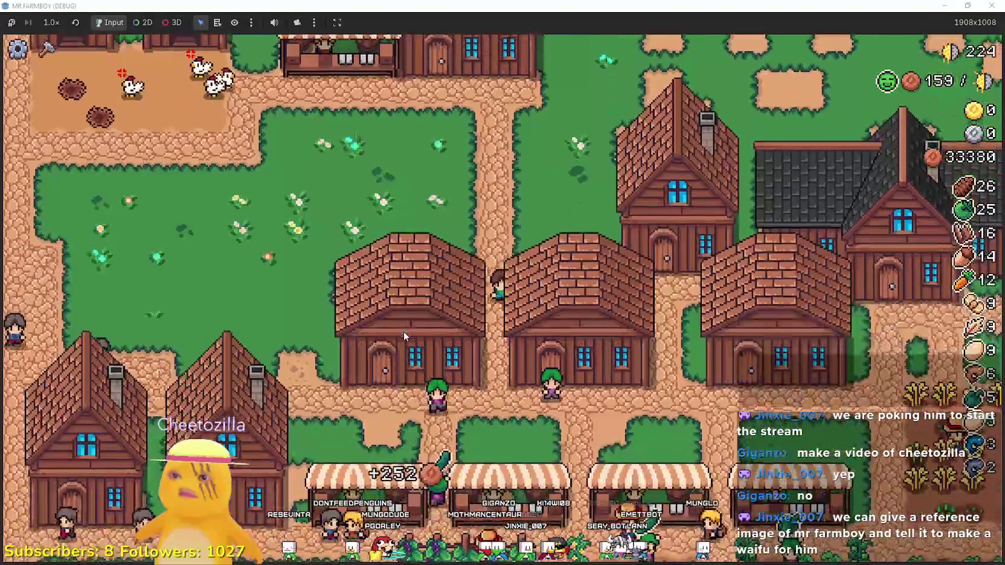
{"action": "key", "text": "e"}
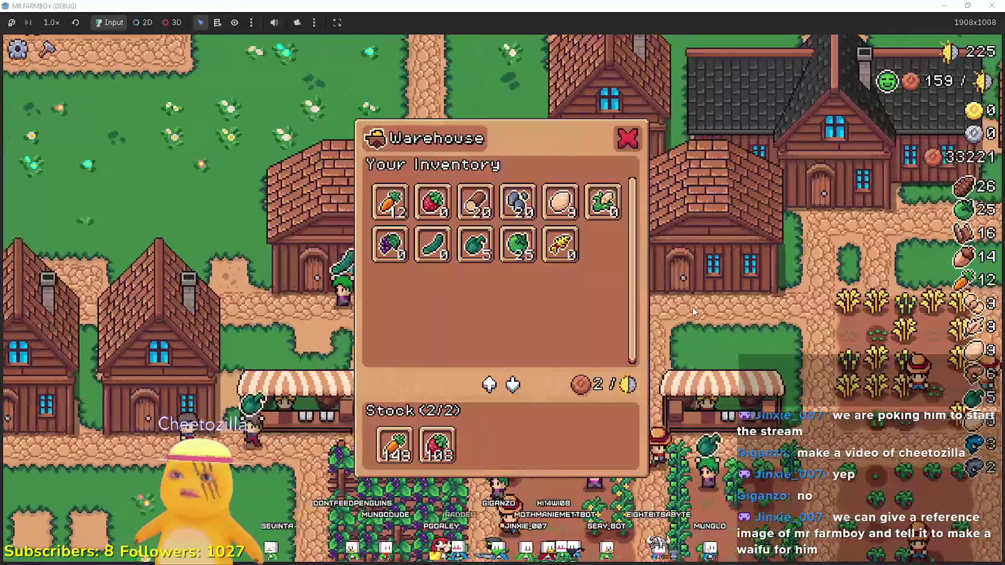
{"action": "key", "text": "Escape"}
{"action": "key", "text": "d"}
{"action": "key", "text": "e"}
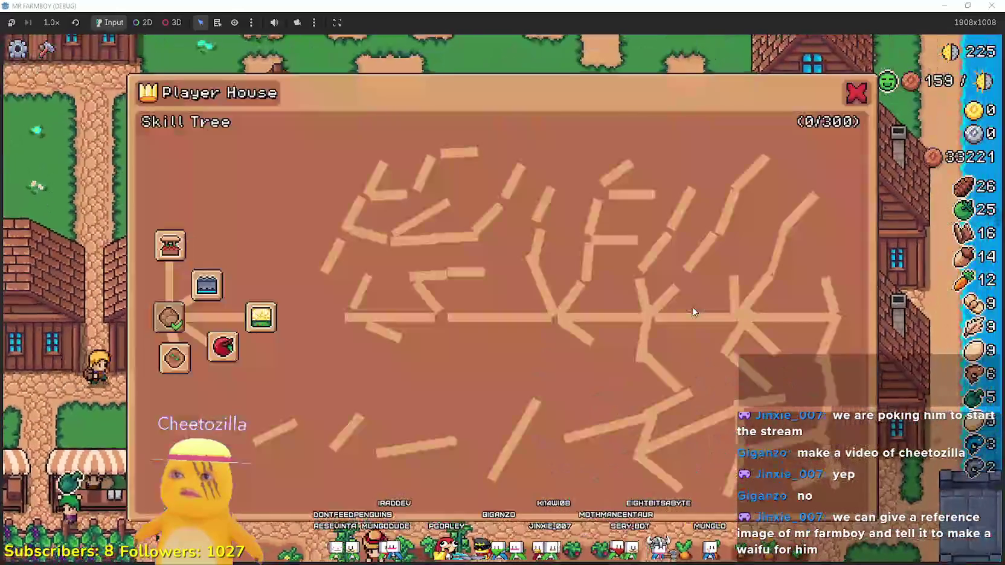
{"action": "key", "text": "Escape"}
- Walk the farmer to the houses, check both House menus, then switch back to the editor
{"action": "key", "text": "d"}
{"action": "key", "text": "s"}
{"action": "key", "text": "s"}
{"action": "key", "text": "a"}
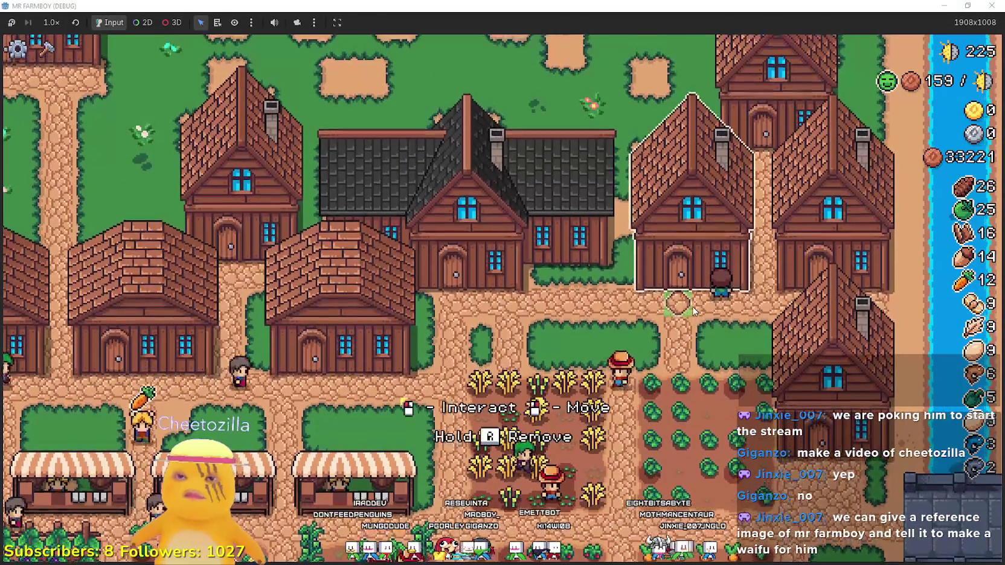
{"action": "left_click", "coordinate": [693, 311]}
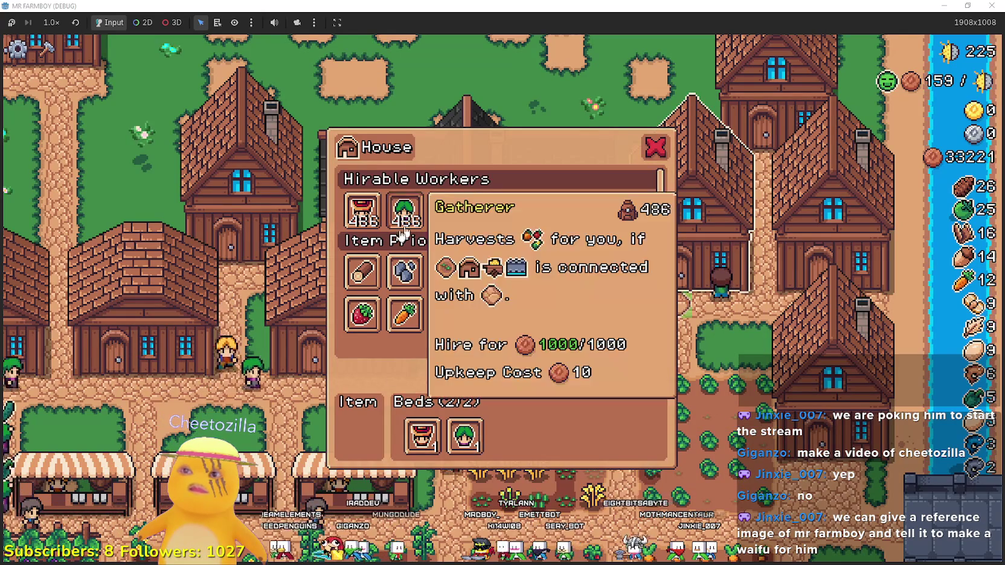
{"action": "key", "text": "Escape"}
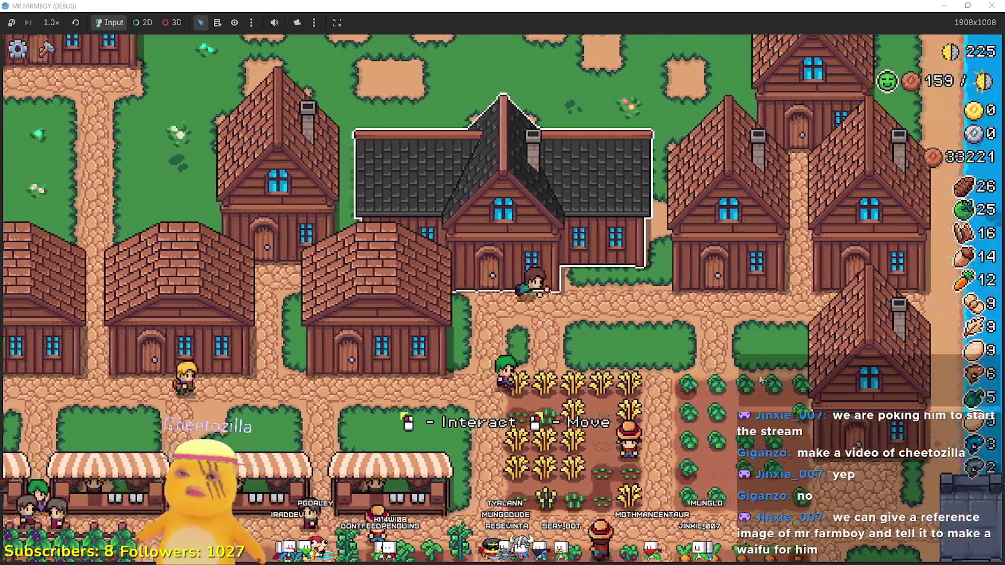
{"action": "key", "text": "d"}
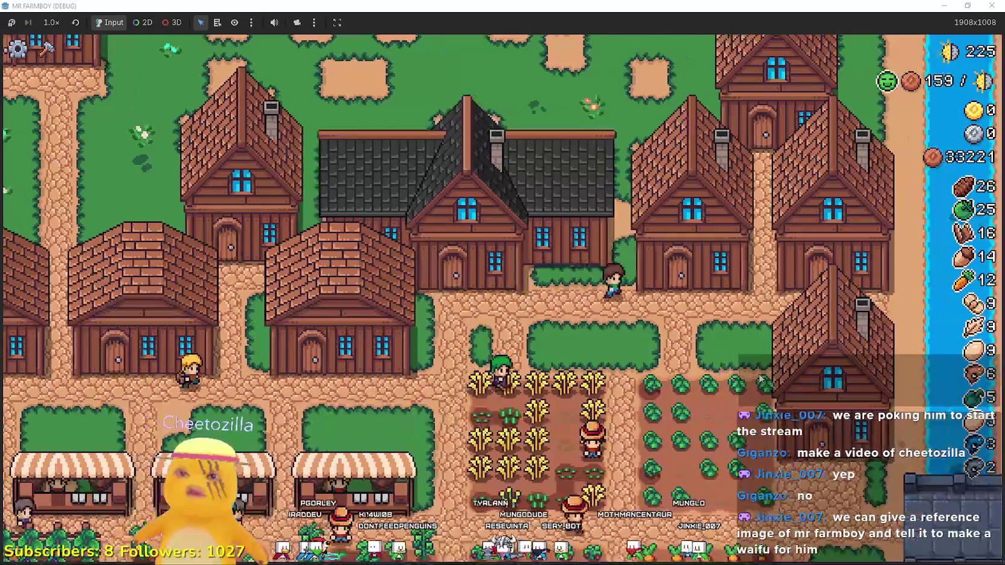
{"action": "key", "text": "e"}
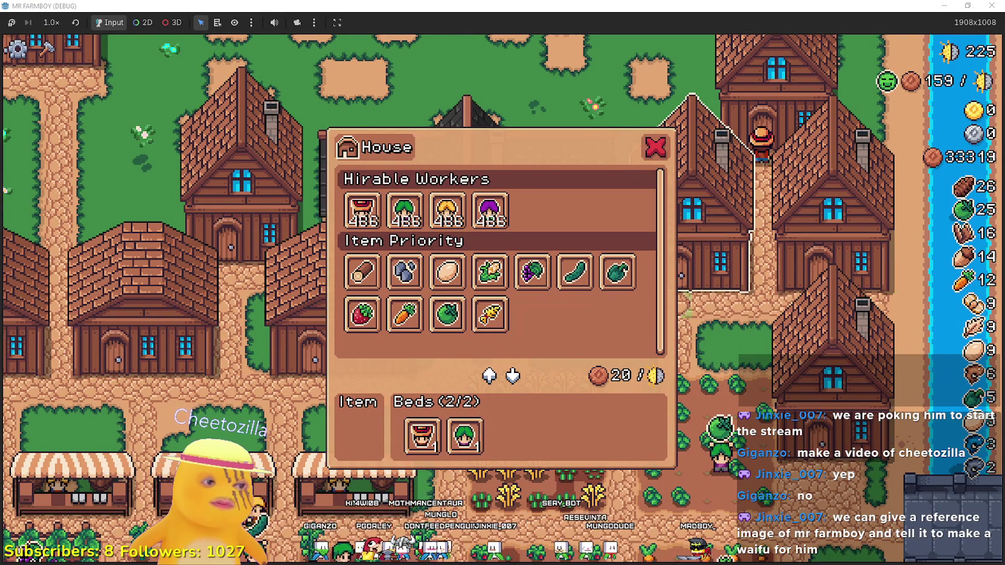
{"action": "key", "text": "alt+Tab"}
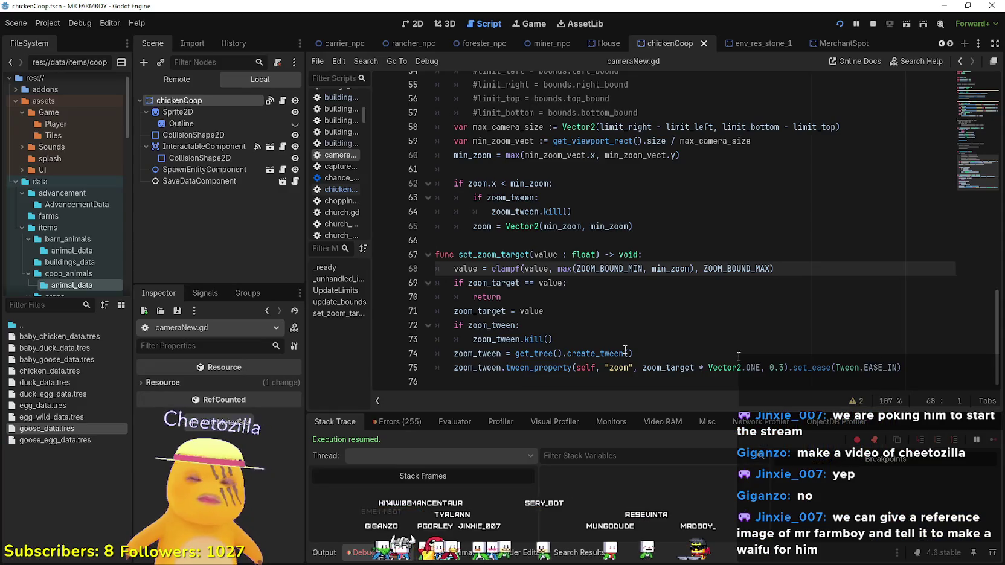
- Filter project files by 'tool' and open tools_item_selection.gd and tooltip_component_test.gd
{"action": "left_click", "coordinate": [622, 304]}
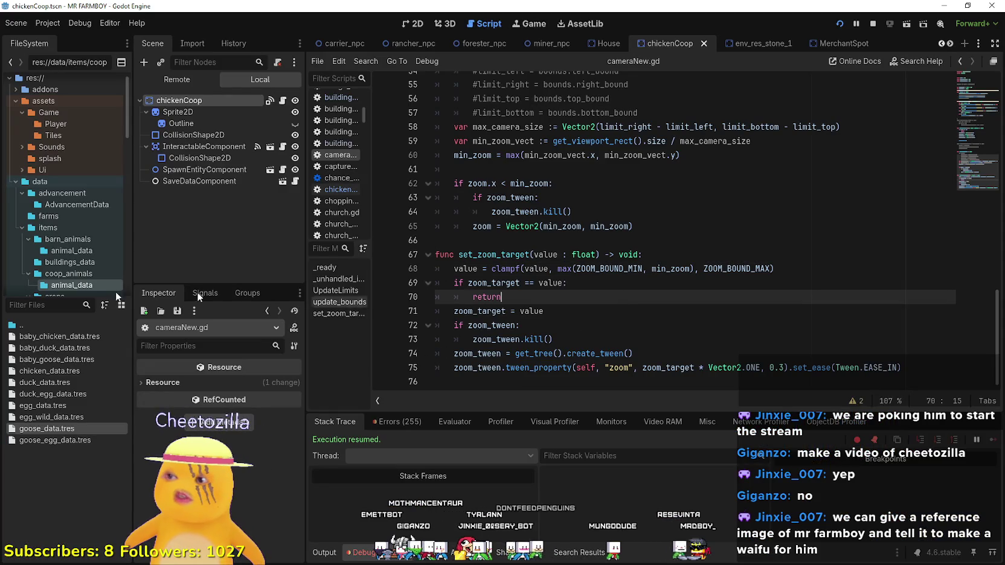
{"action": "left_click", "coordinate": [53, 309]}
{"action": "type", "text": "tool"}
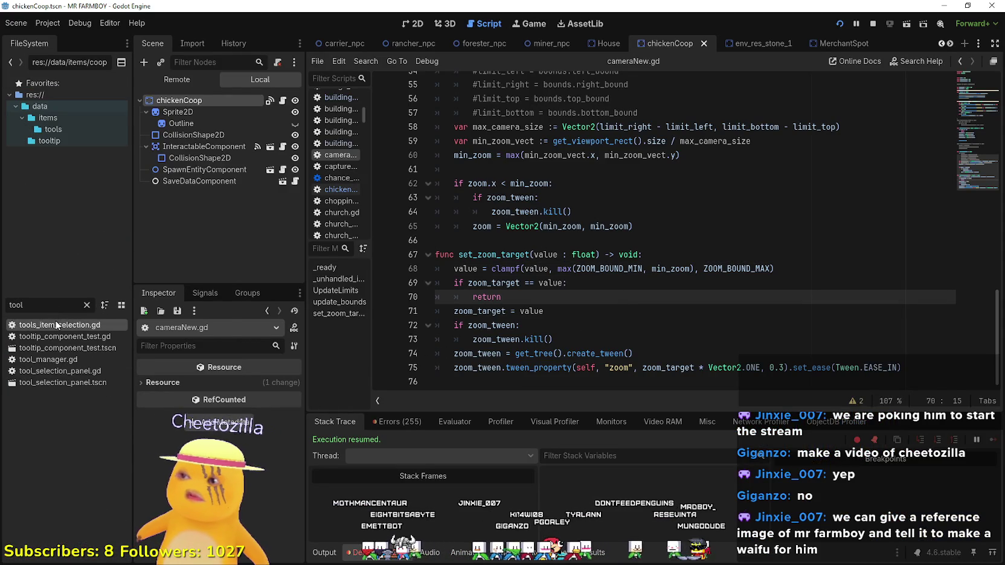
{"action": "double_click", "coordinate": [57, 325]}
{"action": "double_click", "coordinate": [100, 336]}
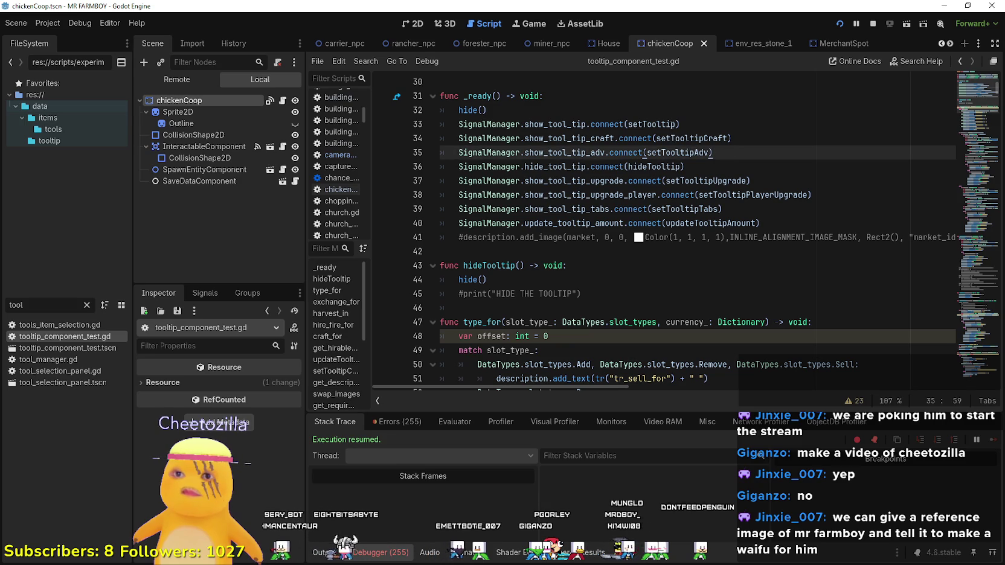
- Look up the setTooltip definition and read through its code
{"action": "right_click", "coordinate": [657, 125]}
{"action": "left_click", "coordinate": [703, 293]}
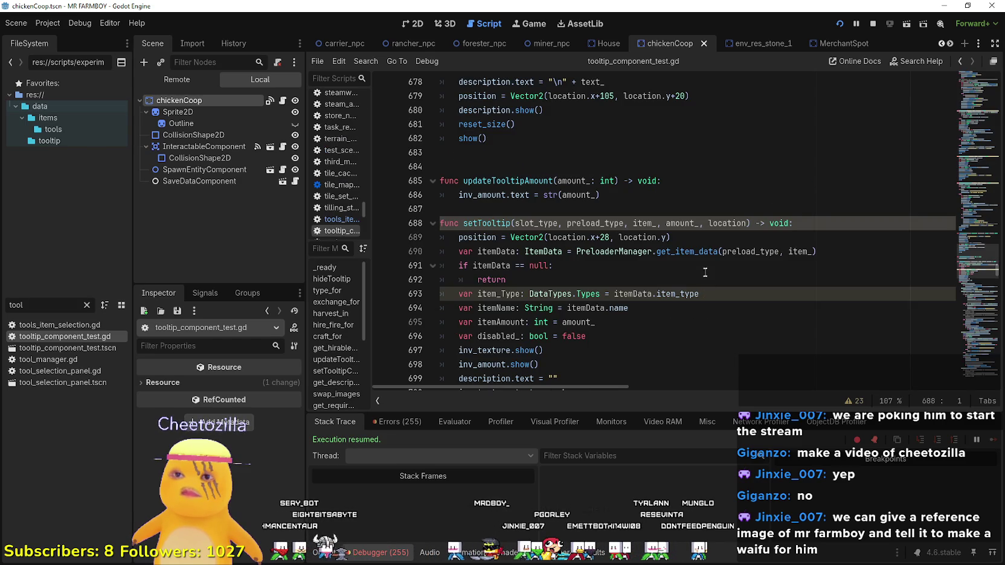
{"action": "left_click", "coordinate": [704, 266]}
{"action": "scroll", "coordinate": [556, 265], "scroll_direction": "down", "scroll_amount": 1}
{"action": "key", "text": "Down"}
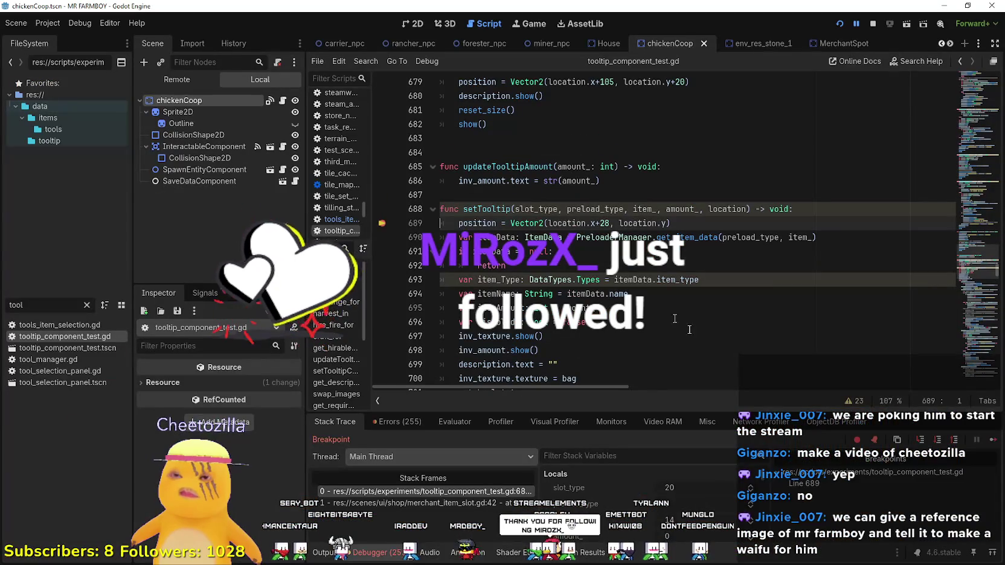
- Resume the paused game past the line-689 breakpoint several times
{"action": "key", "text": "F12"}
{"action": "key", "text": "alt+Tab"}
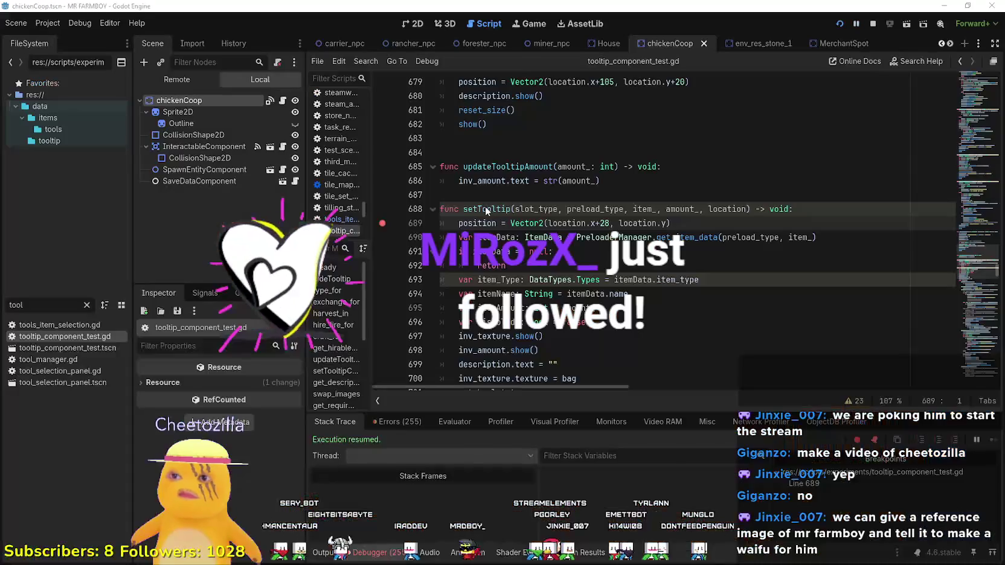
{"action": "left_click", "coordinate": [990, 441]}
{"action": "key", "text": "alt+Tab"}
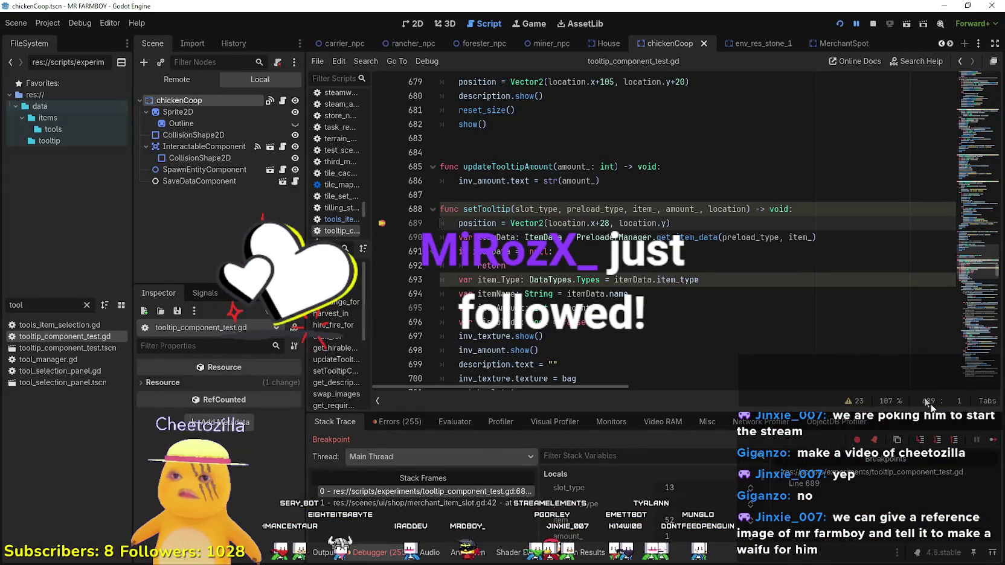
{"action": "left_click", "coordinate": [989, 441]}
{"action": "key", "text": "alt+Tab"}
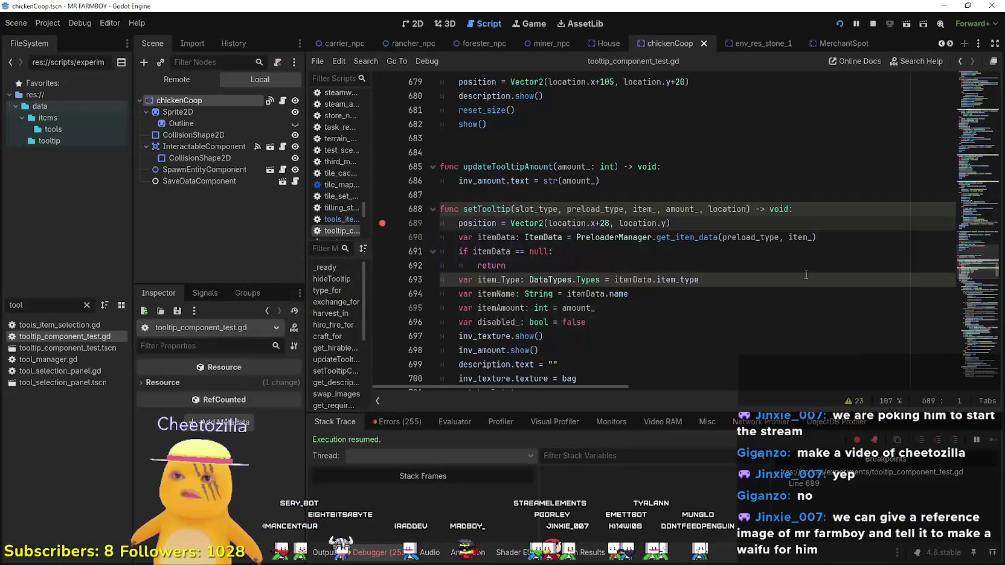
{"action": "left_click", "coordinate": [749, 280]}
- Look up the setTooltipPlayerUpgrade definition to find its upward shift logic
{"action": "scroll", "coordinate": [749, 249], "scroll_direction": "up", "scroll_amount": 10}
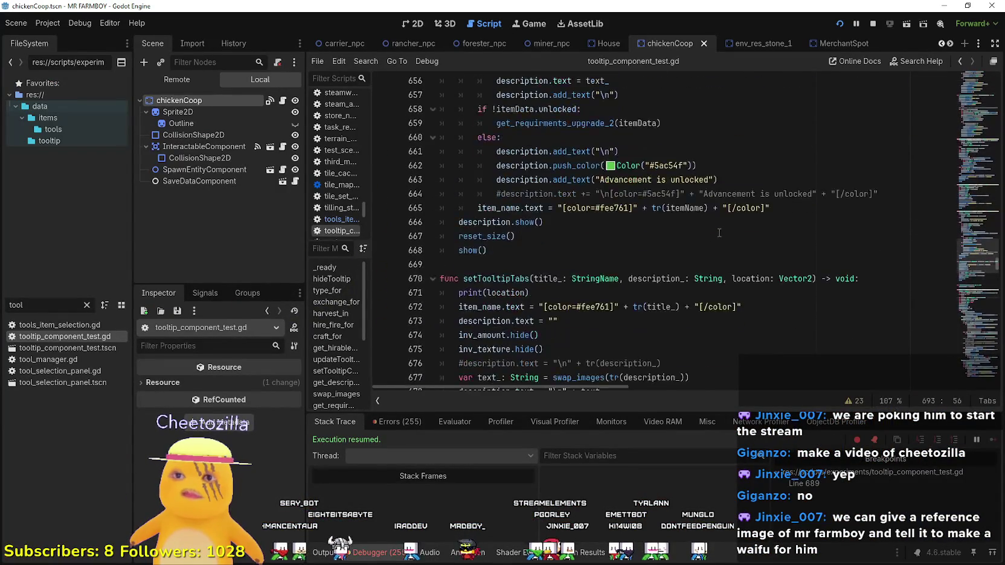
{"action": "left_click", "coordinate": [981, 121]}
{"action": "left_click_drag", "start_coordinate": [982, 228], "coordinate": [994, 52]}
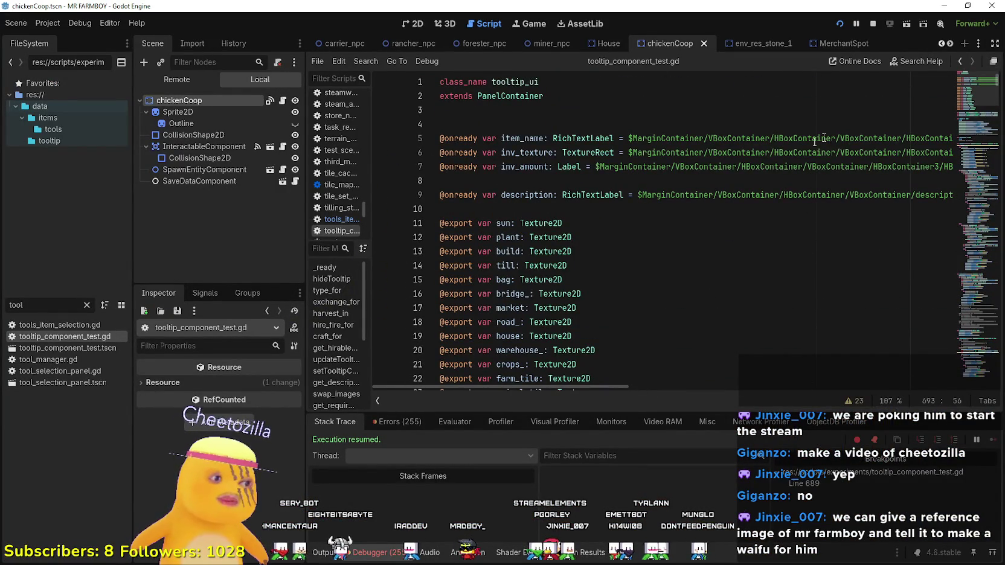
{"action": "scroll", "coordinate": [679, 184], "scroll_direction": "down", "scroll_amount": 9}
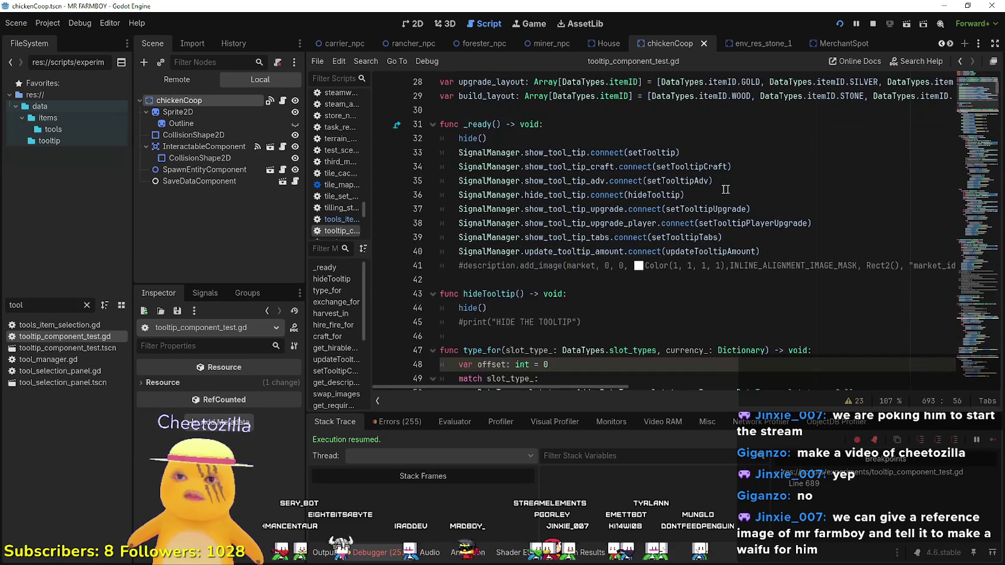
{"action": "right_click", "coordinate": [684, 178]}
{"action": "left_click", "coordinate": [754, 244]}
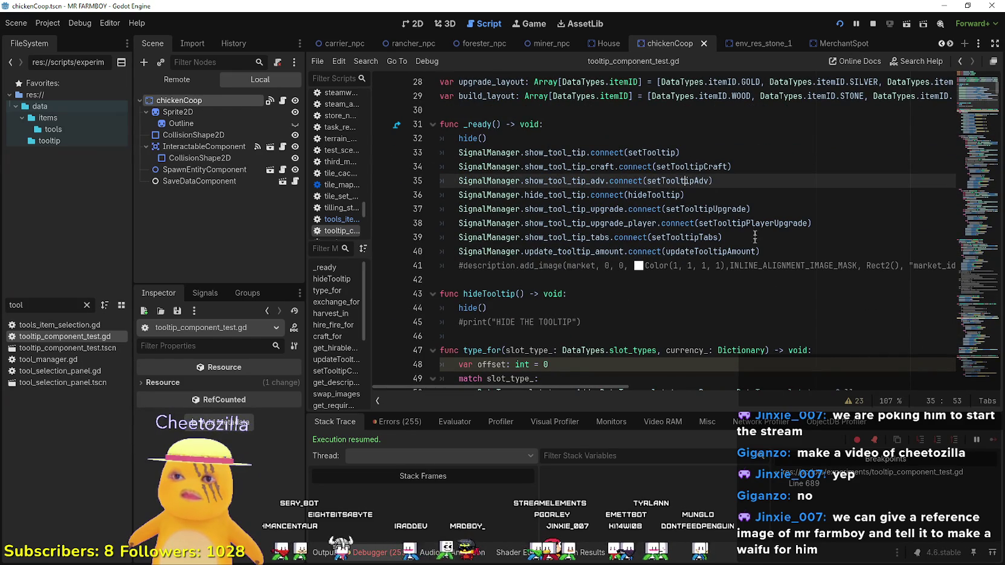
{"action": "right_click", "coordinate": [730, 223]}
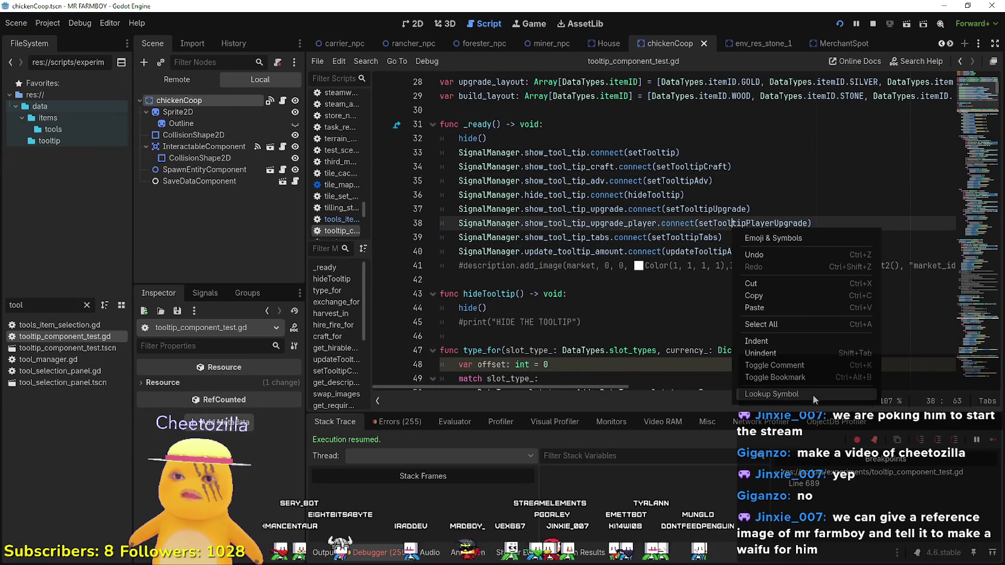
{"action": "left_click", "coordinate": [812, 394]}
{"action": "left_click", "coordinate": [742, 238]}
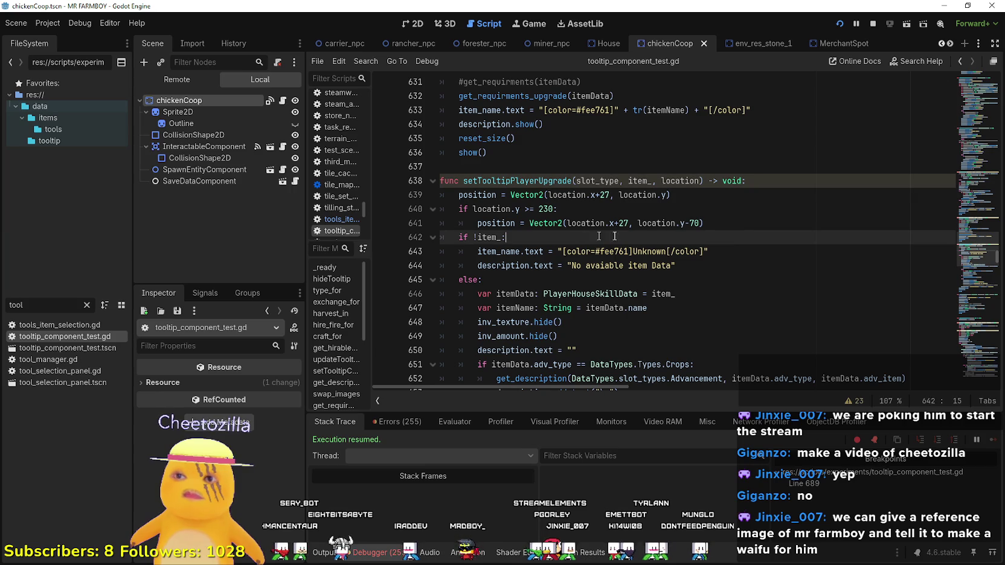
- Review its location.y >= 230 shift block, then add a blank line after setTooltip's position assignment
{"action": "left_click", "coordinate": [742, 223]}
{"action": "left_click_drag", "start_coordinate": [438, 214], "coordinate": [430, 209]}
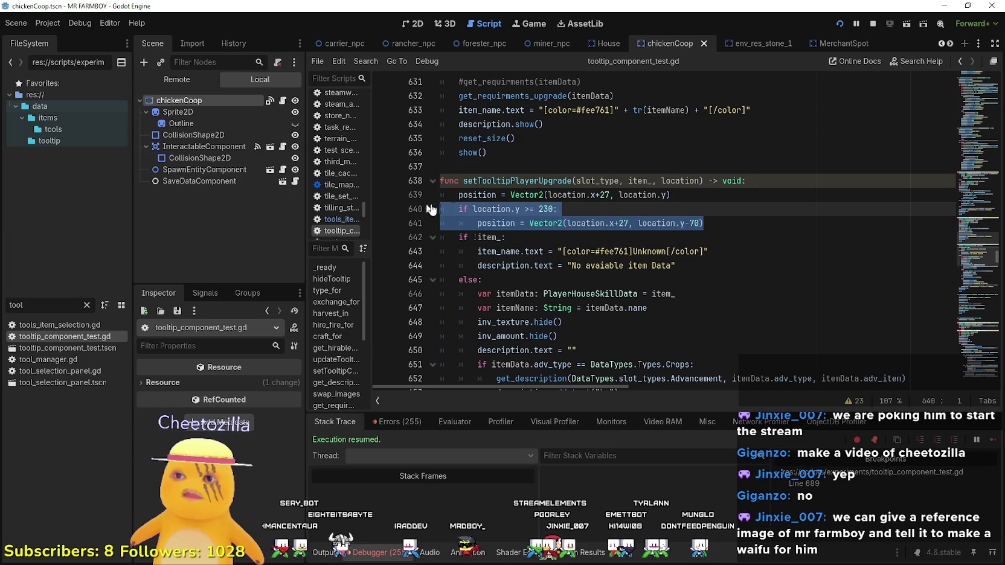
{"action": "left_click", "coordinate": [591, 206]}
{"action": "scroll", "coordinate": [932, 211], "scroll_direction": "up", "scroll_amount": 20}
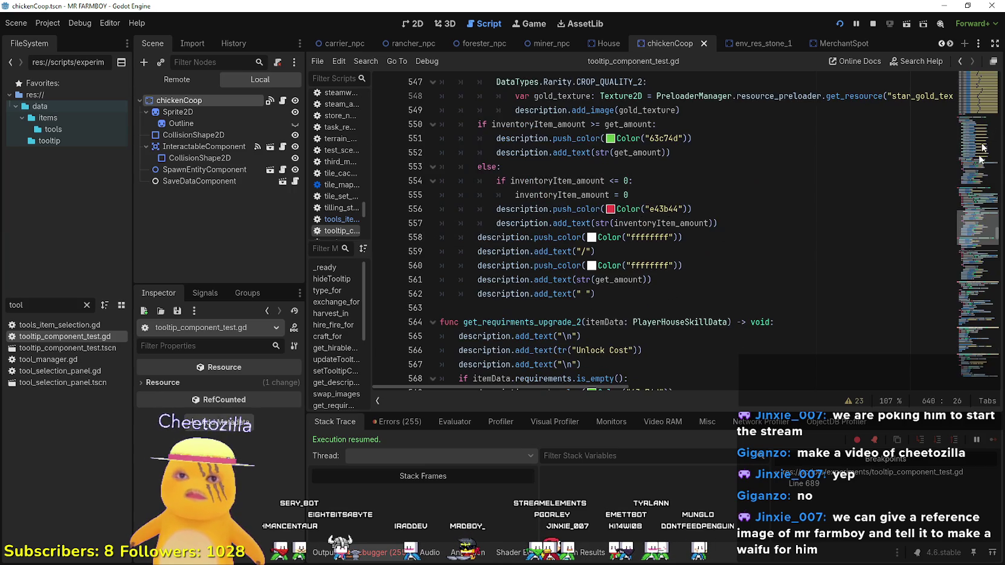
{"action": "scroll", "coordinate": [688, 221], "scroll_direction": "down", "scroll_amount": 1}
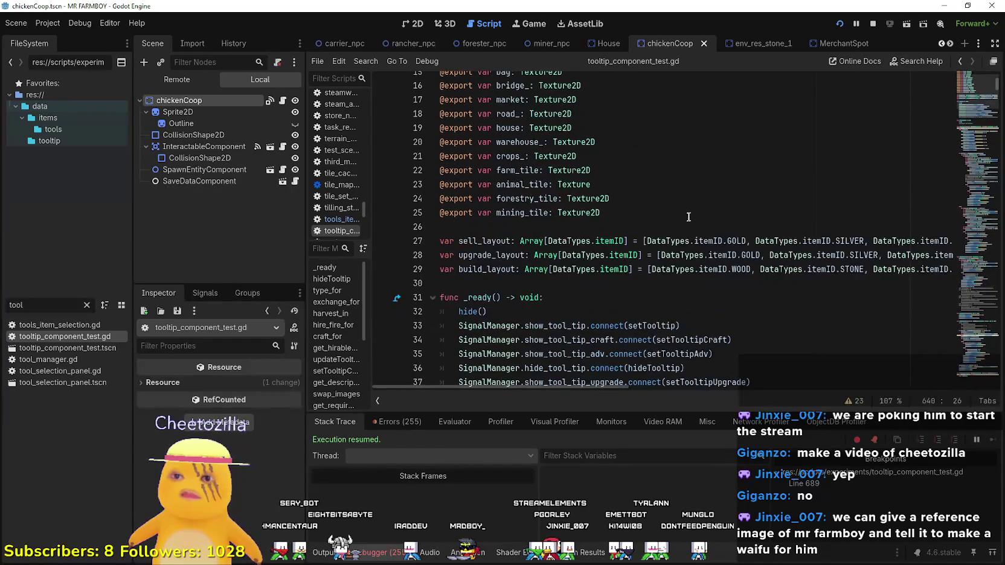
{"action": "right_click", "coordinate": [662, 324]}
{"action": "left_click", "coordinate": [700, 491]}
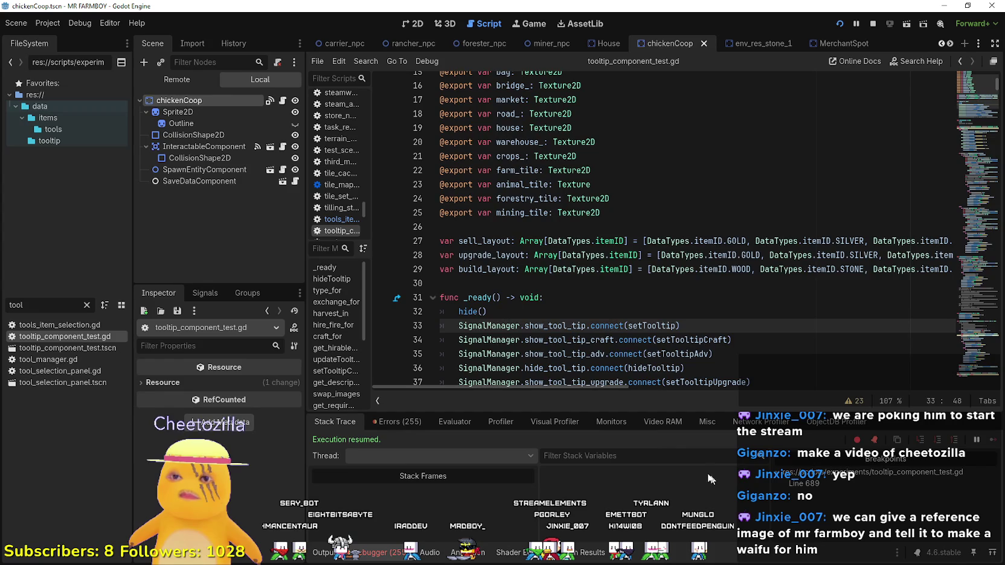
{"action": "left_click", "coordinate": [695, 238]}
{"action": "key", "text": "Return"}
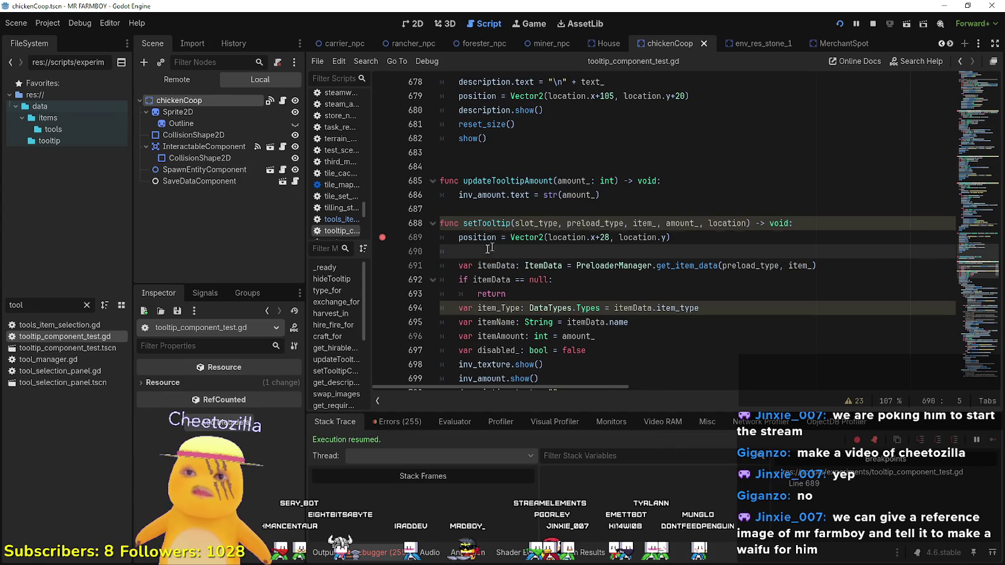
- Add 'if location.y >= 230:' setting position to Vector2(location.x+28, location.y-70), save, and test in game
{"action": "type", "text": "if location.y >= 230:"}
{"action": "key", "text": "Return"}
{"action": "type", "text": "position = Vector2(location.x+28, location.y-70)"}
{"action": "key", "text": "ctrl+s"}
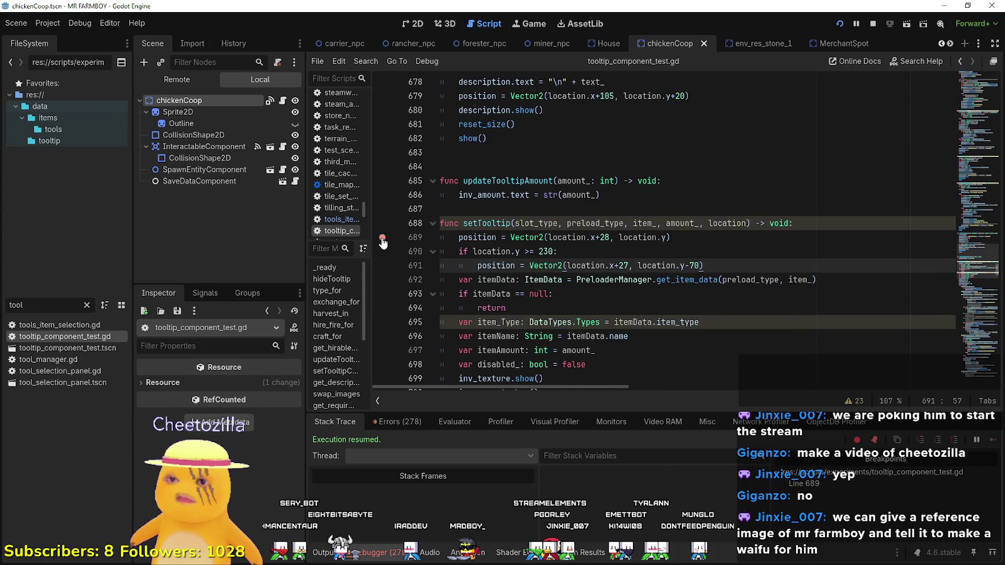
{"action": "key", "text": "alt+Tab"}
{"action": "mouse_move", "coordinate": [463, 438]}
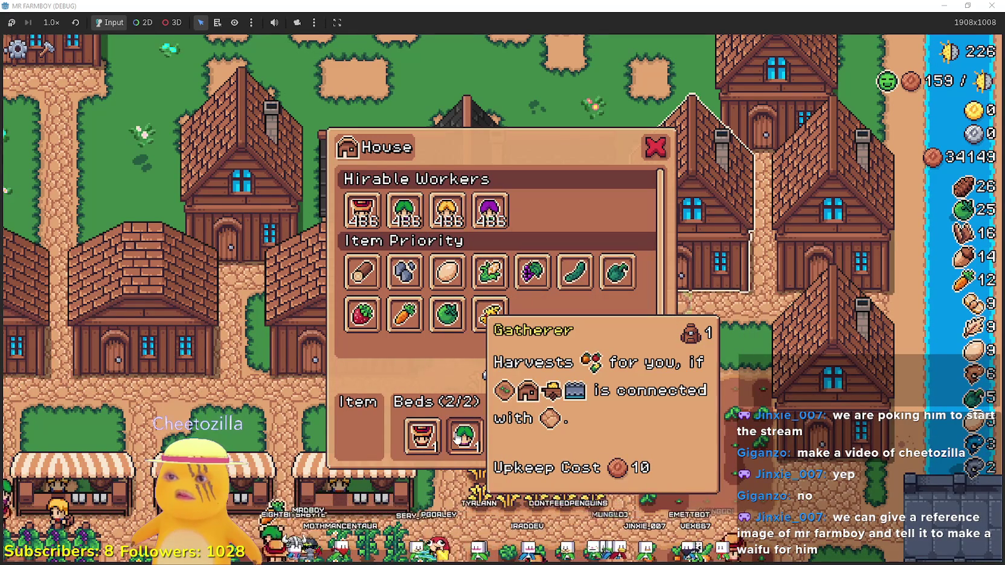
- Adjust the upward tooltip offset, recheck it in game, and save it as 30
{"action": "key", "text": "alt+Tab"}
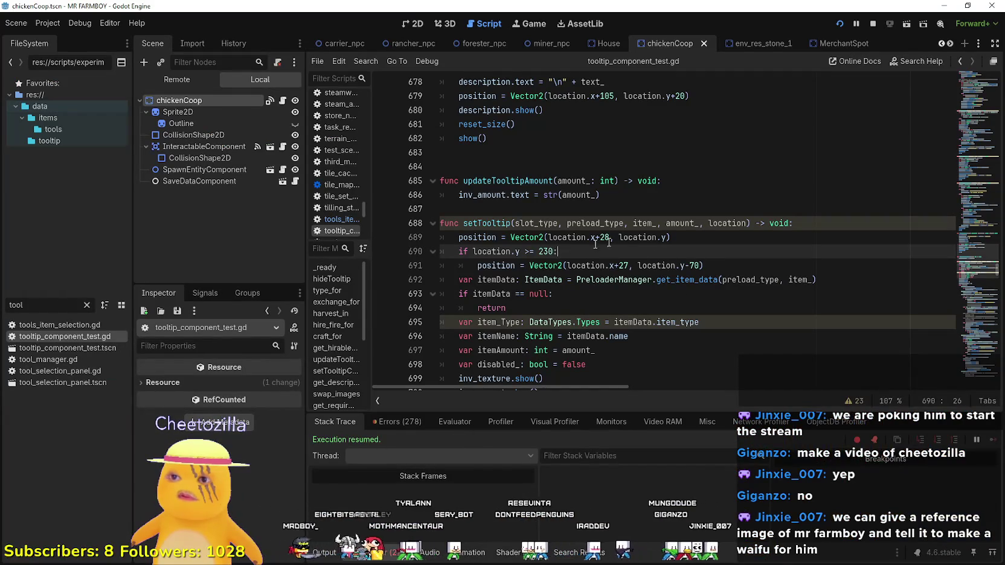
{"action": "left_click", "coordinate": [693, 265]}
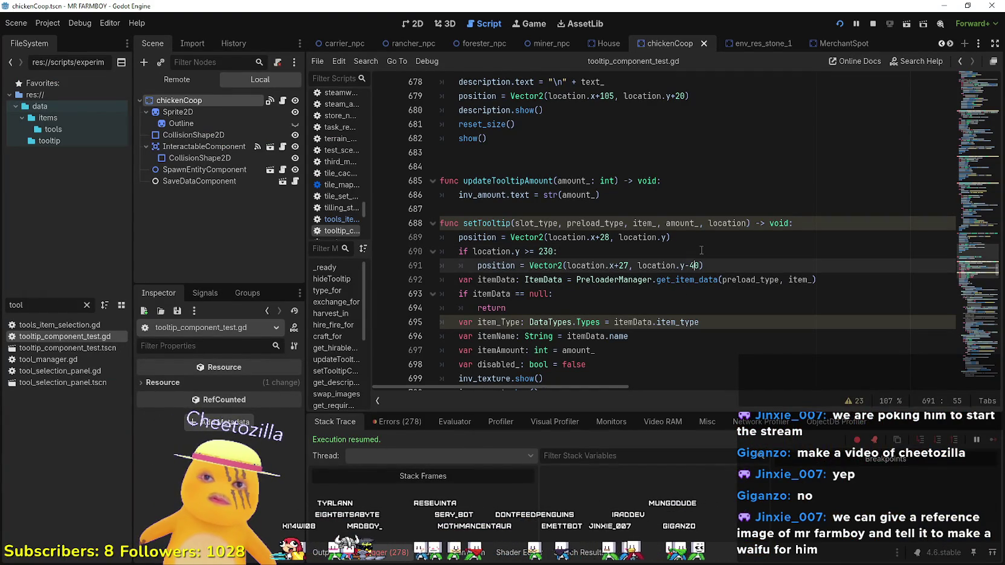
{"action": "key", "text": "ctrl+s"}
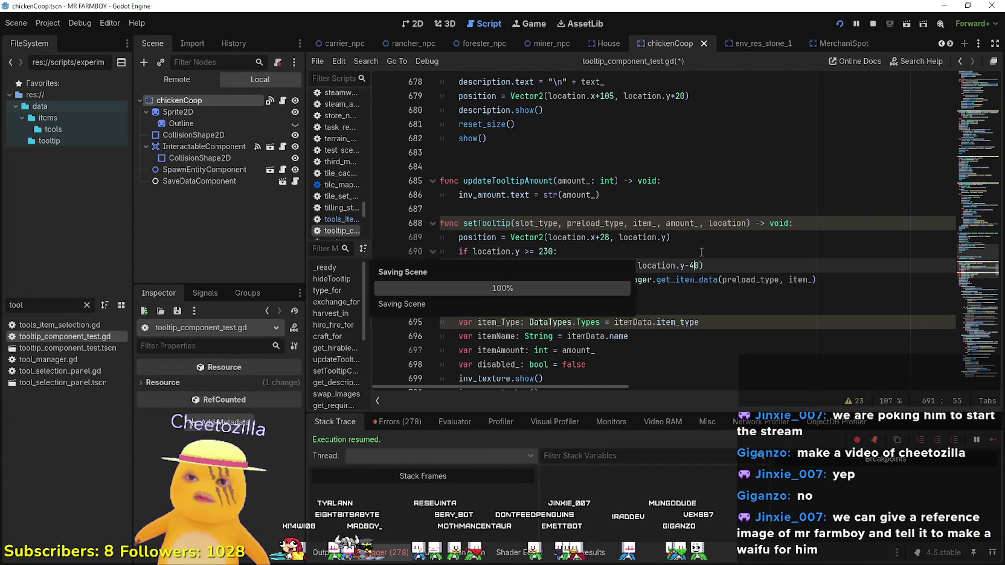
{"action": "key", "text": "alt+Tab"}
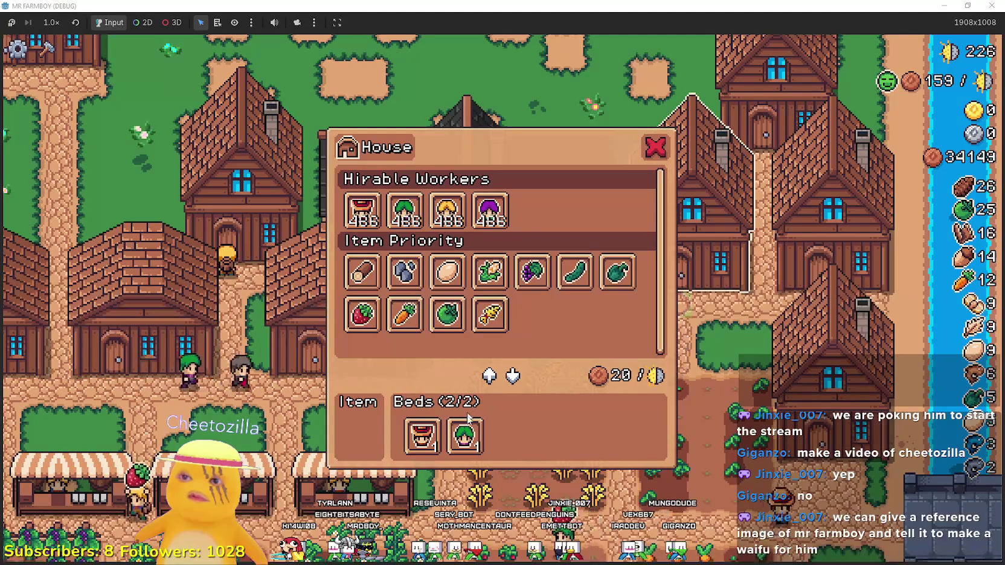
{"action": "mouse_move", "coordinate": [432, 441]}
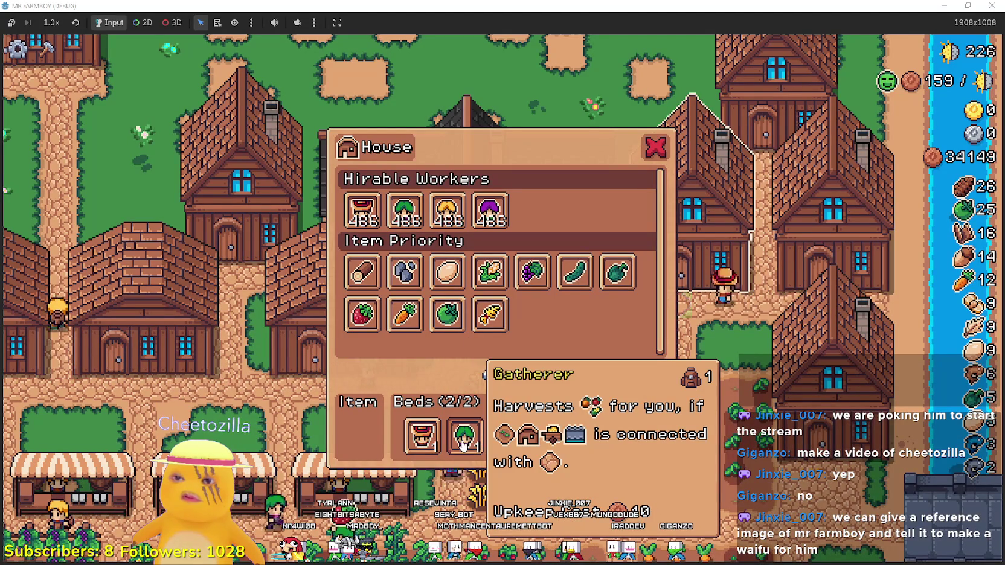
{"action": "key", "text": "alt+Tab"}
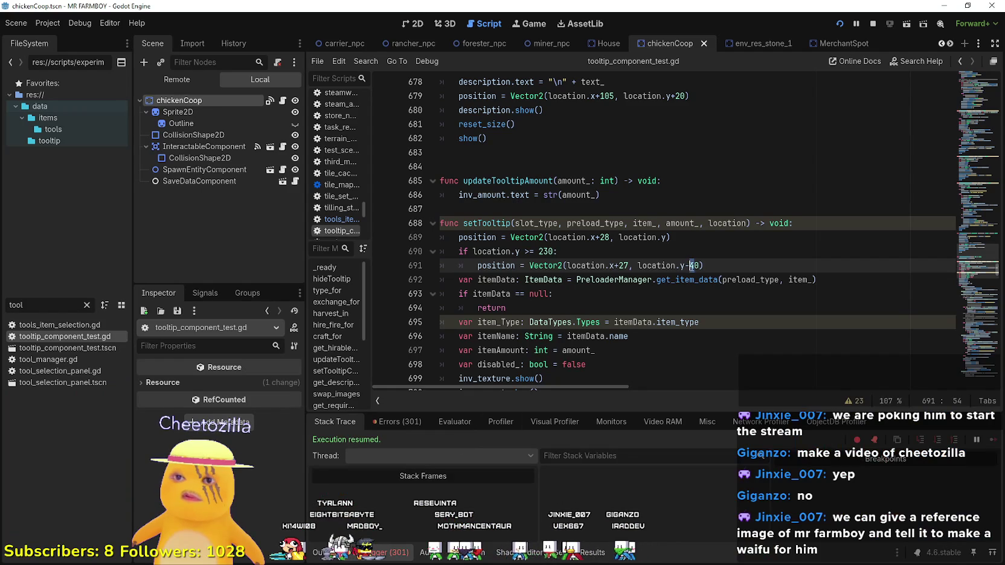
{"action": "key", "text": "ctrl+s"}
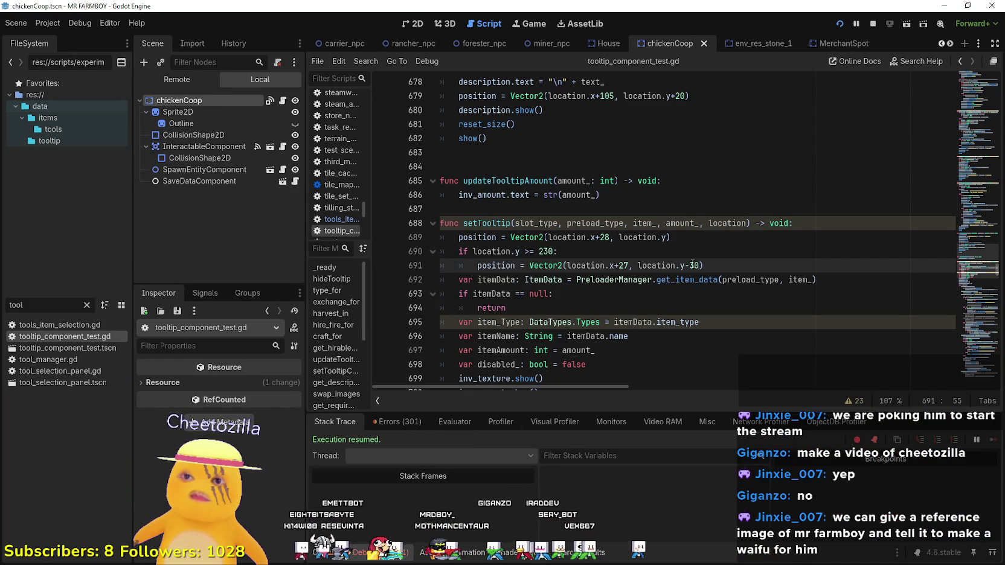
- Retune the offset to 20 and finally location.y-24, saving and retesting in the game
{"action": "key", "text": "alt+Tab"}
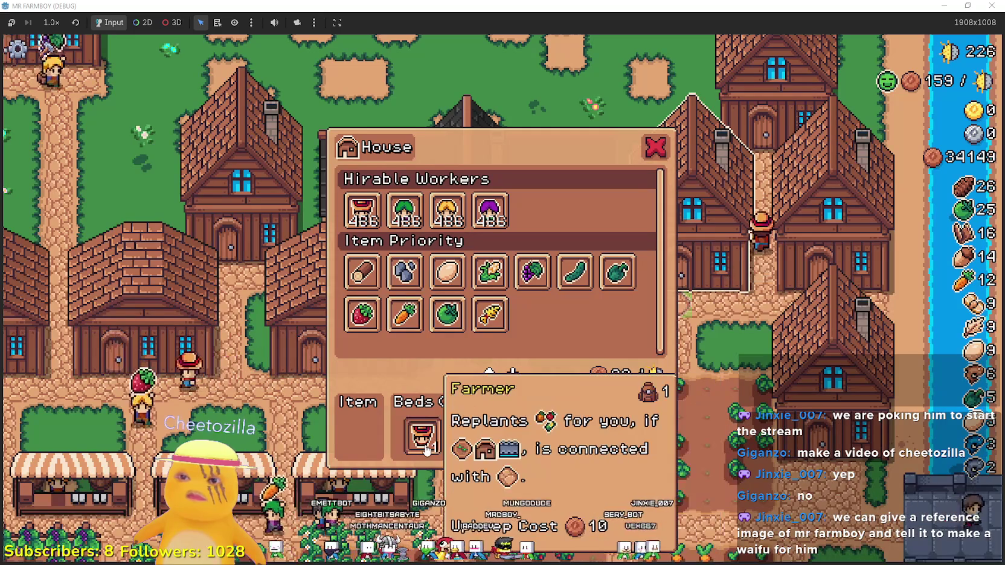
{"action": "key", "text": "alt+Tab"}
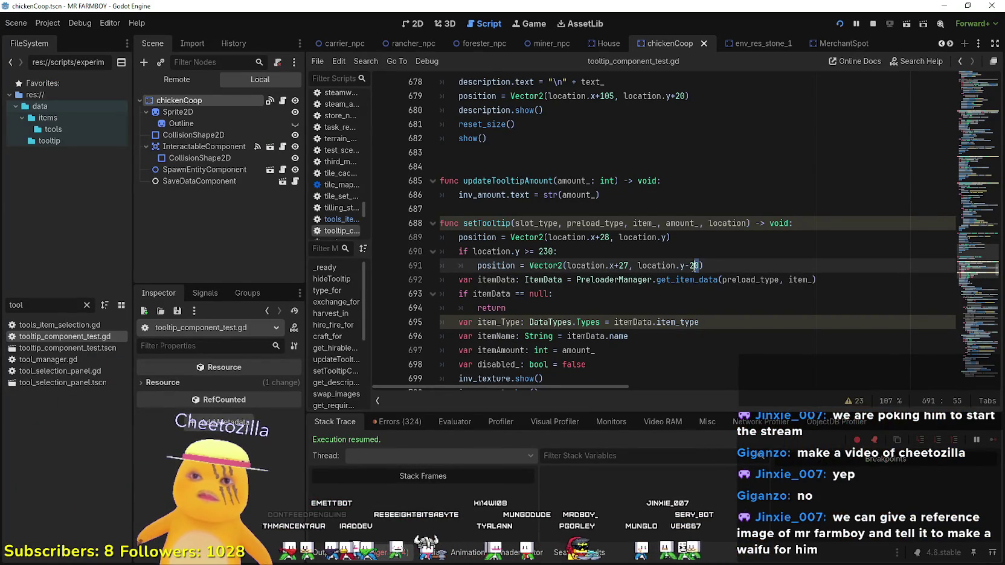
{"action": "key", "text": "ctrl+s"}
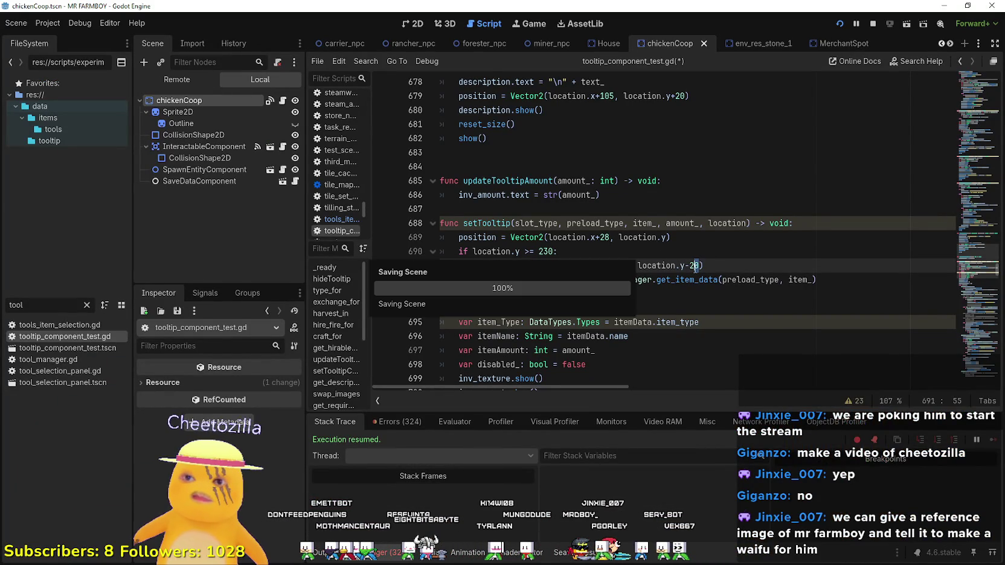
{"action": "key", "text": "alt+Tab"}
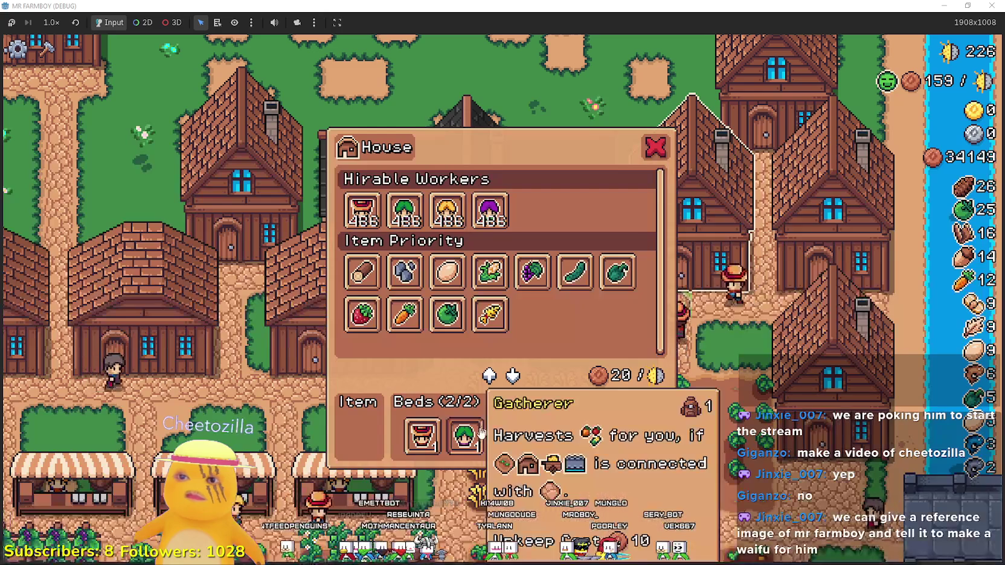
{"action": "key", "text": "alt+Tab"}
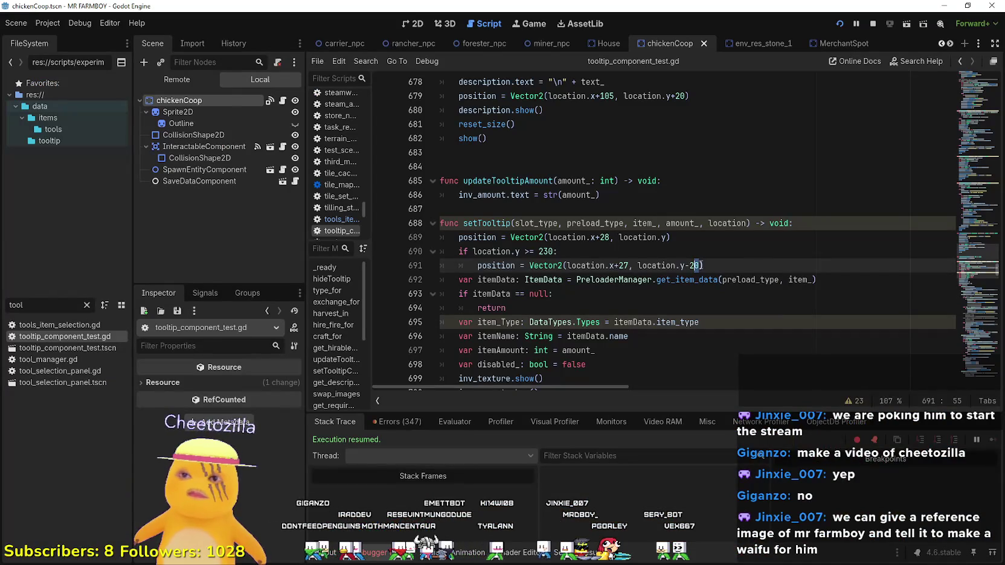
{"action": "type", "text": "4"}
{"action": "key", "text": "ctrl+s"}
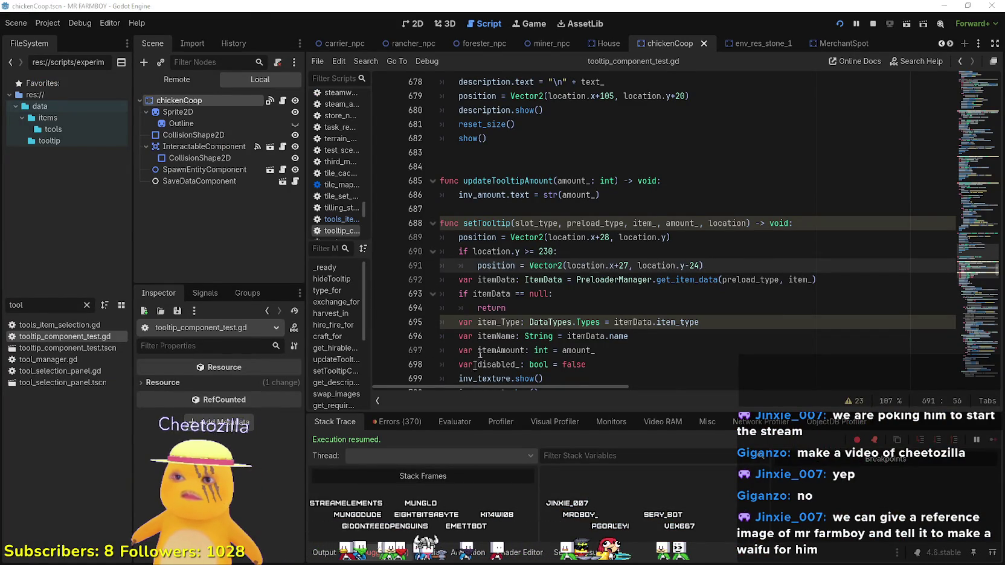
{"action": "key", "text": "alt+Tab"}
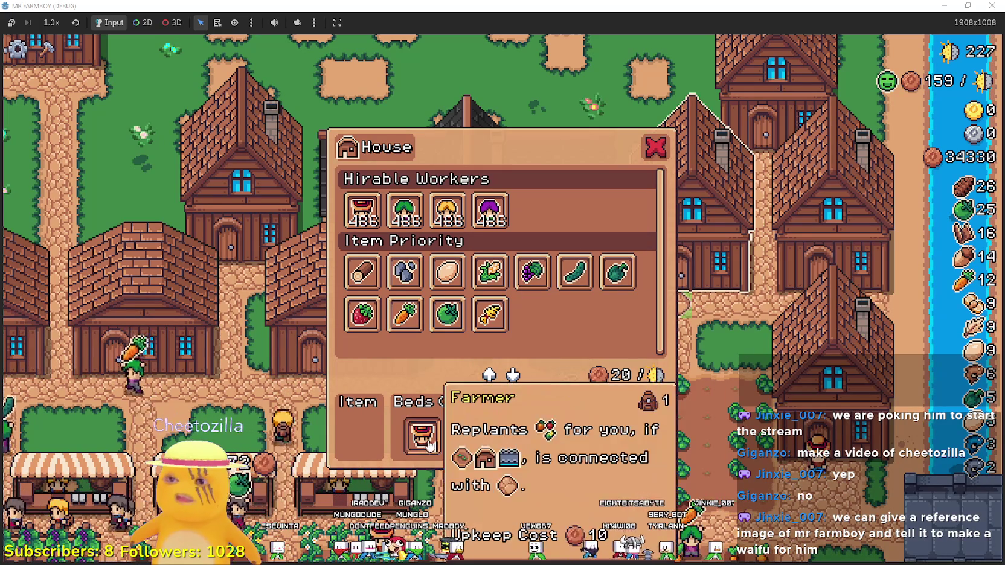
- Close the House menu, give the house a carrot, remove the Coop's wheat, and return to the editor
{"action": "left_click", "coordinate": [655, 148]}
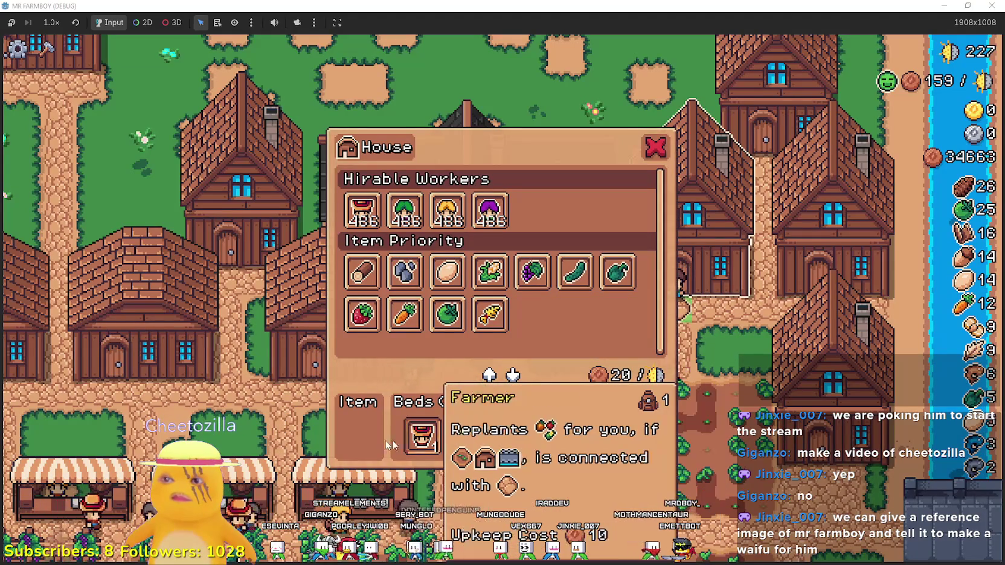
{"action": "left_click", "coordinate": [404, 314]}
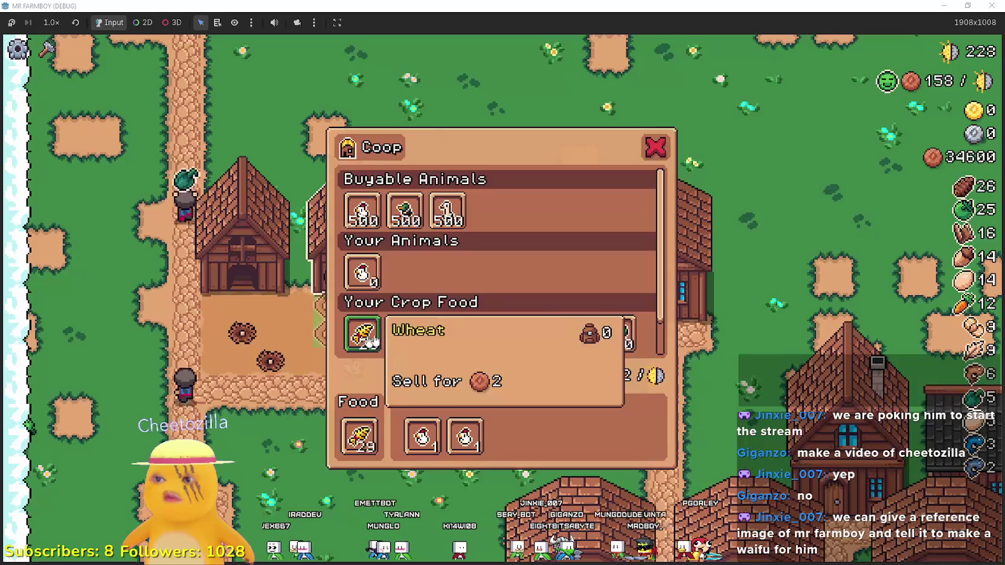
{"action": "left_click", "coordinate": [361, 433]}
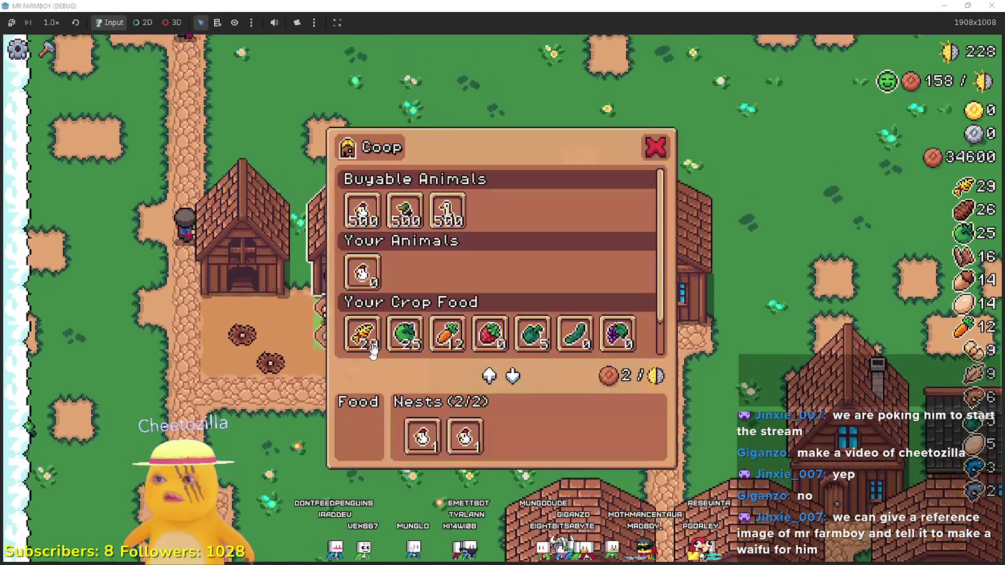
{"action": "left_click", "coordinate": [362, 334]}
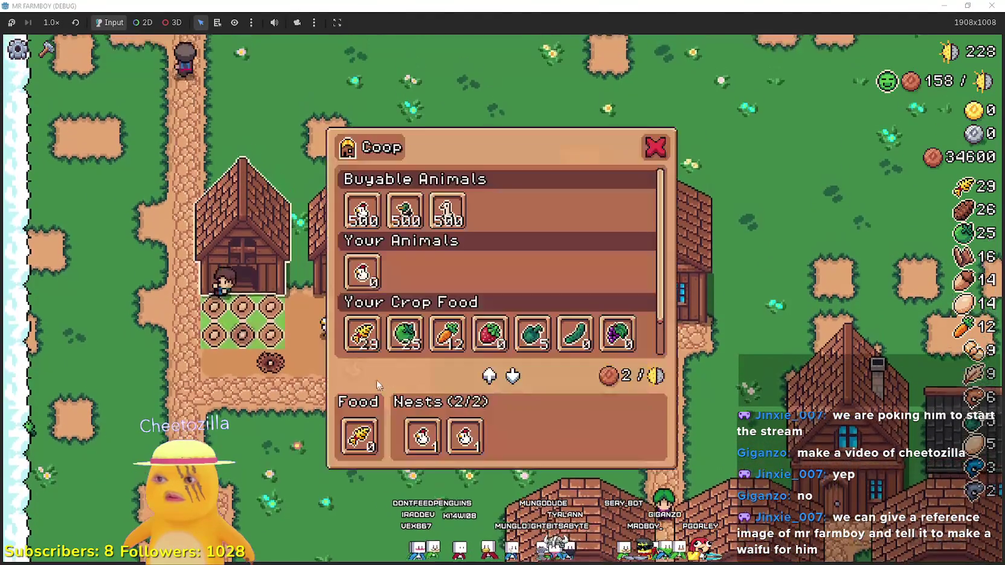
{"action": "scroll", "coordinate": [386, 338], "scroll_direction": "down", "scroll_amount": 2}
{"action": "key", "text": "alt+Tab"}
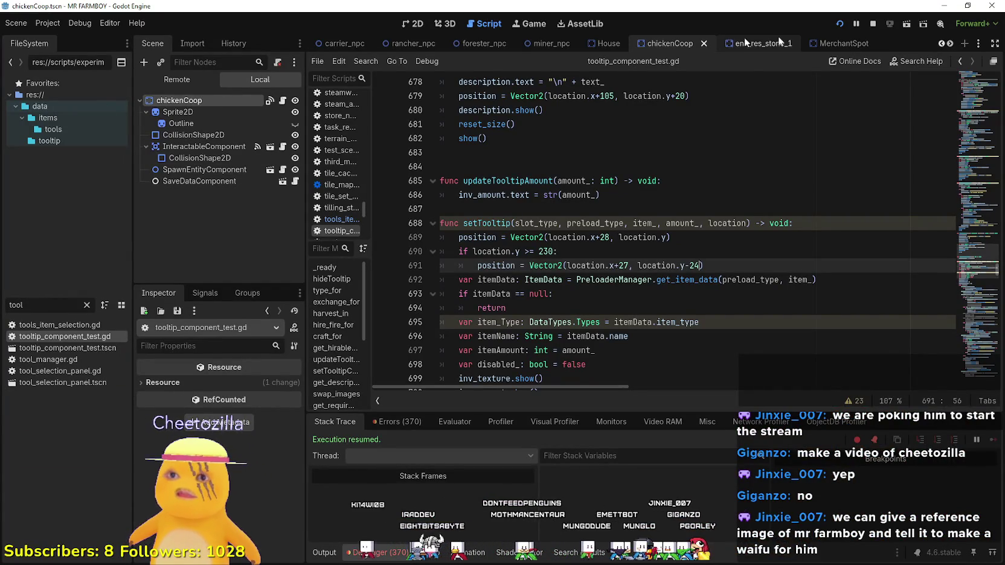
- Open the game_screen_the_endless scene and the BuildingPanel's script
{"action": "scroll", "coordinate": [942, 44], "scroll_direction": "down", "scroll_amount": 6}
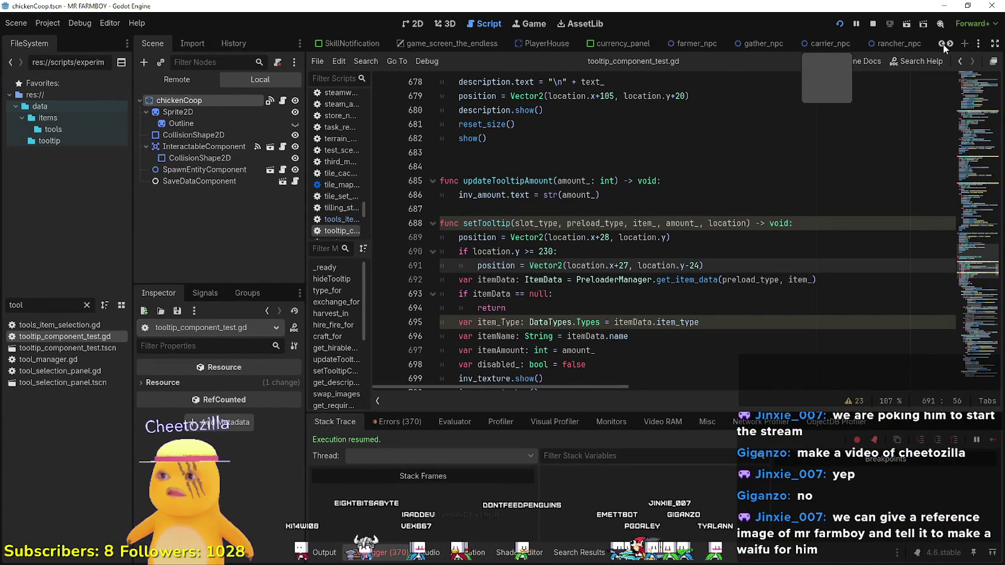
{"action": "left_click", "coordinate": [768, 46]}
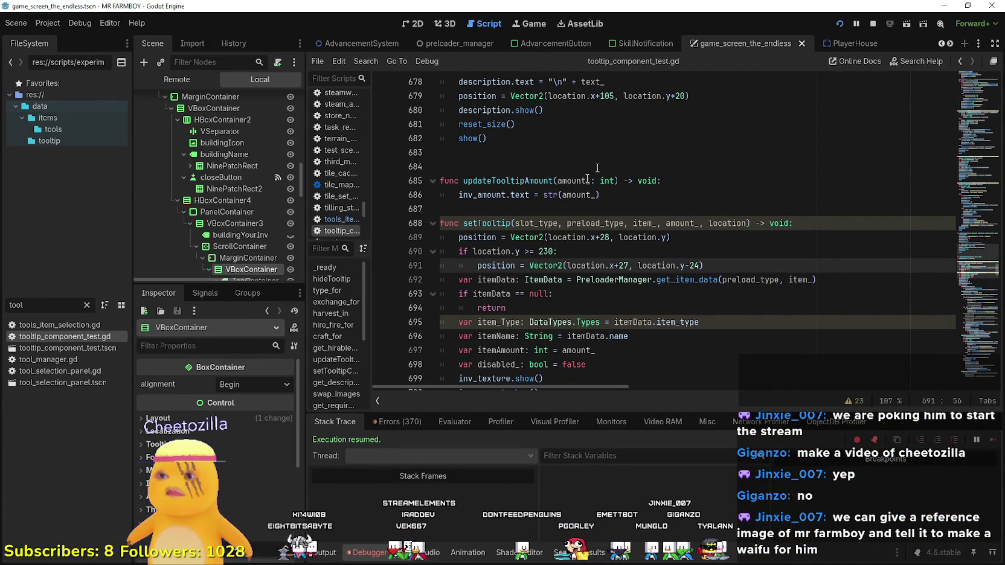
{"action": "left_click", "coordinate": [647, 323]}
{"action": "scroll", "coordinate": [249, 252], "scroll_direction": "down", "scroll_amount": 3}
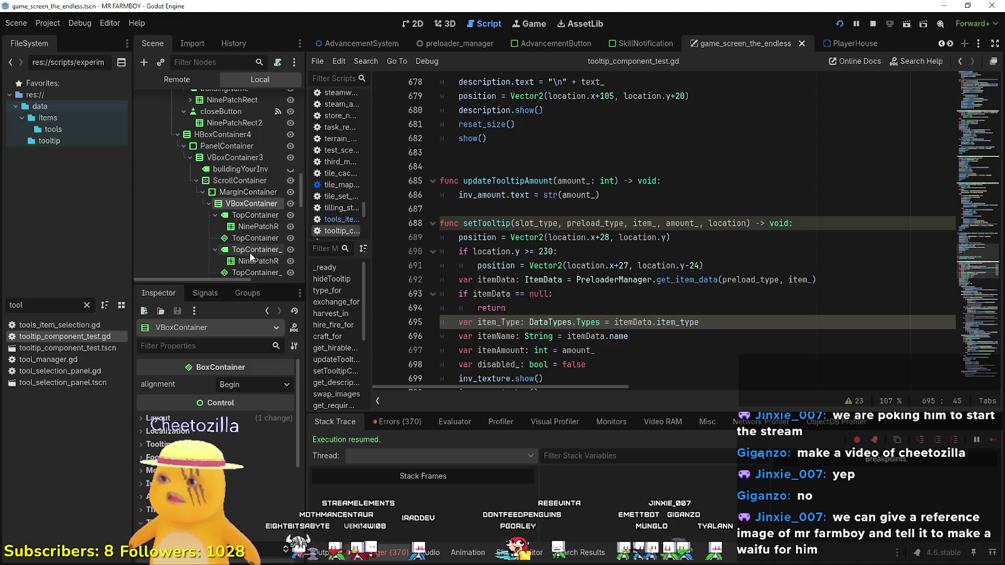
{"action": "scroll", "coordinate": [264, 210], "scroll_direction": "up", "scroll_amount": 5}
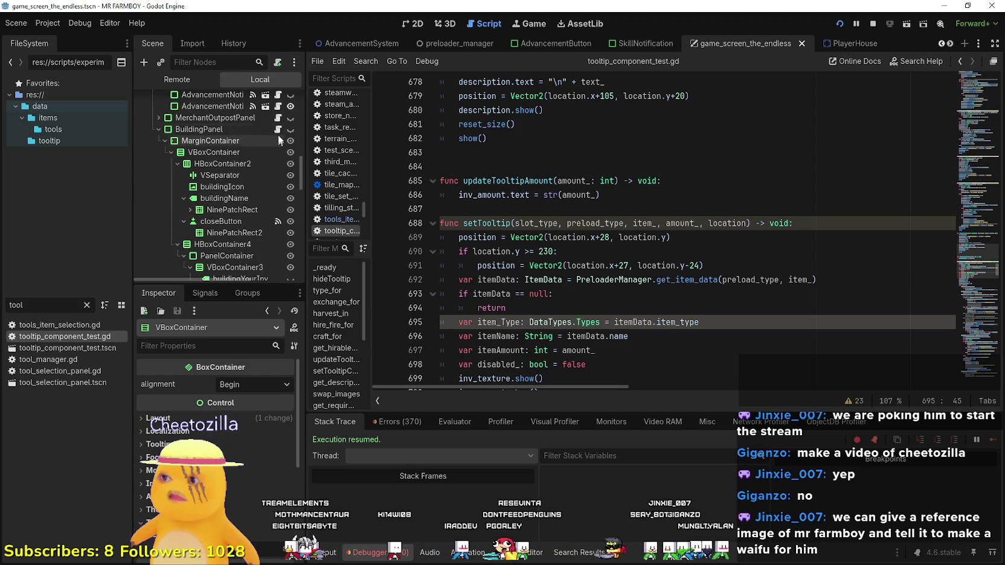
{"action": "left_click", "coordinate": [277, 129]}
- Scroll to the FEED_IN slot code and set a breakpoint on line 602
{"action": "mouse_move", "coordinate": [981, 174]}
{"action": "left_mouse_down"}
{"action": "mouse_move", "coordinate": [985, 253]}
{"action": "mouse_move", "coordinate": [976, 285]}
{"action": "left_mouse_up"}
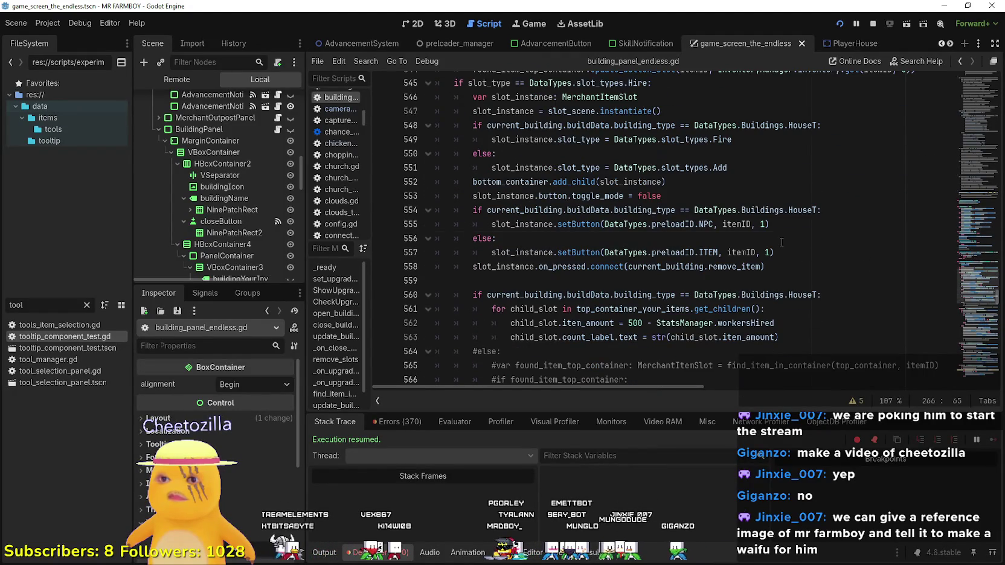
{"action": "left_click", "coordinate": [782, 241]}
{"action": "scroll", "coordinate": [785, 240], "scroll_direction": "down", "scroll_amount": 2}
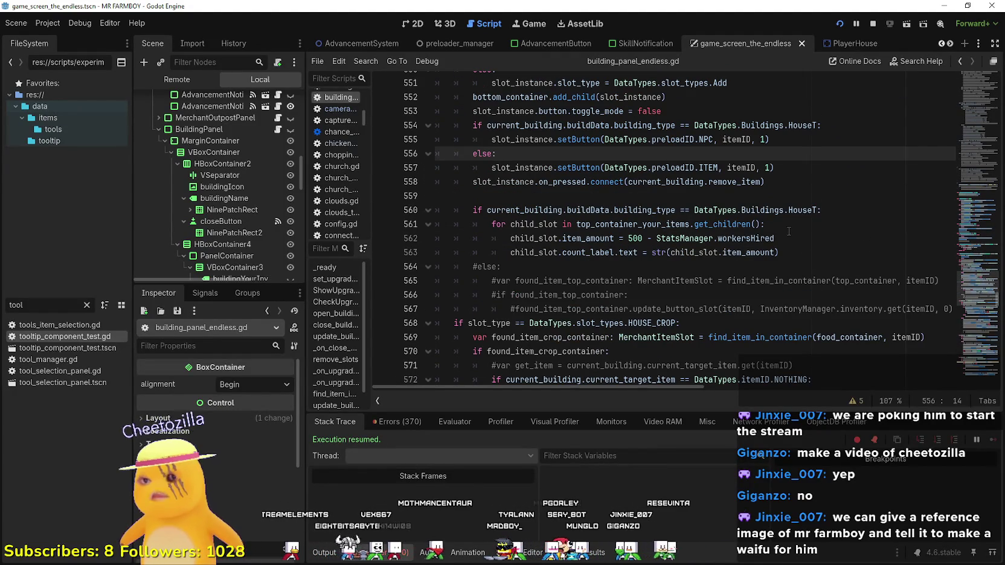
{"action": "scroll", "coordinate": [790, 230], "scroll_direction": "down", "scroll_amount": 4}
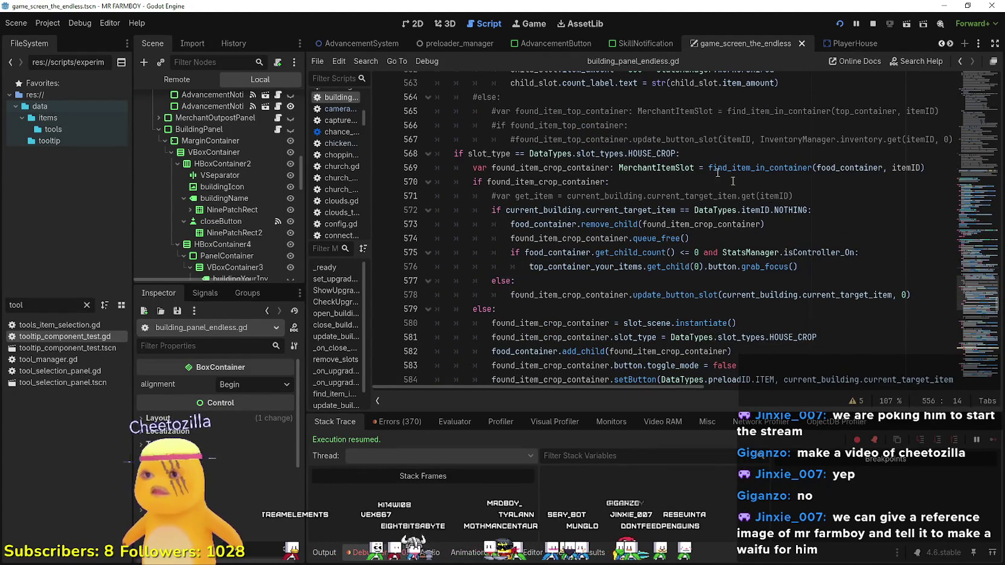
{"action": "scroll", "coordinate": [652, 172], "scroll_direction": "down", "scroll_amount": 8}
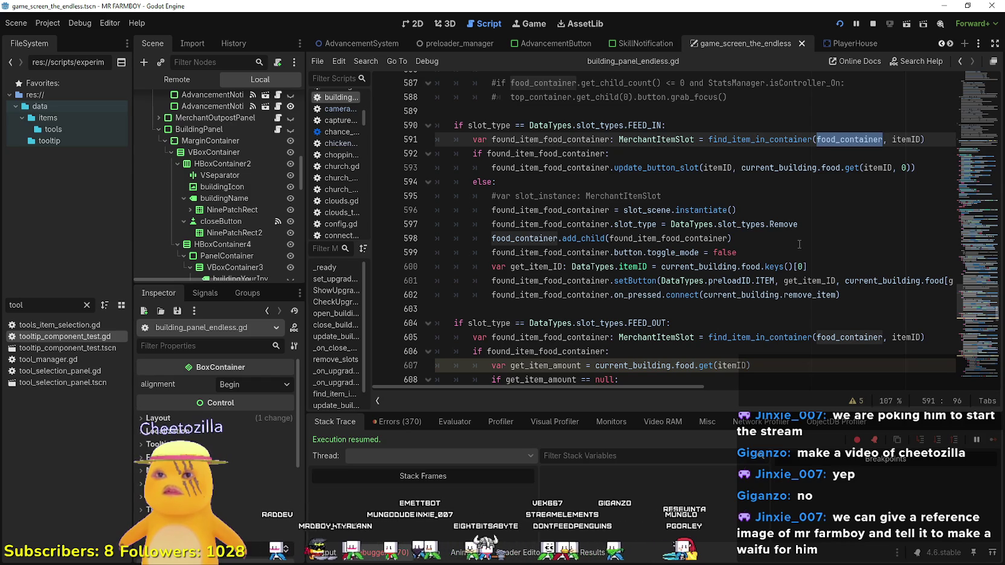
{"action": "left_click", "coordinate": [798, 244]}
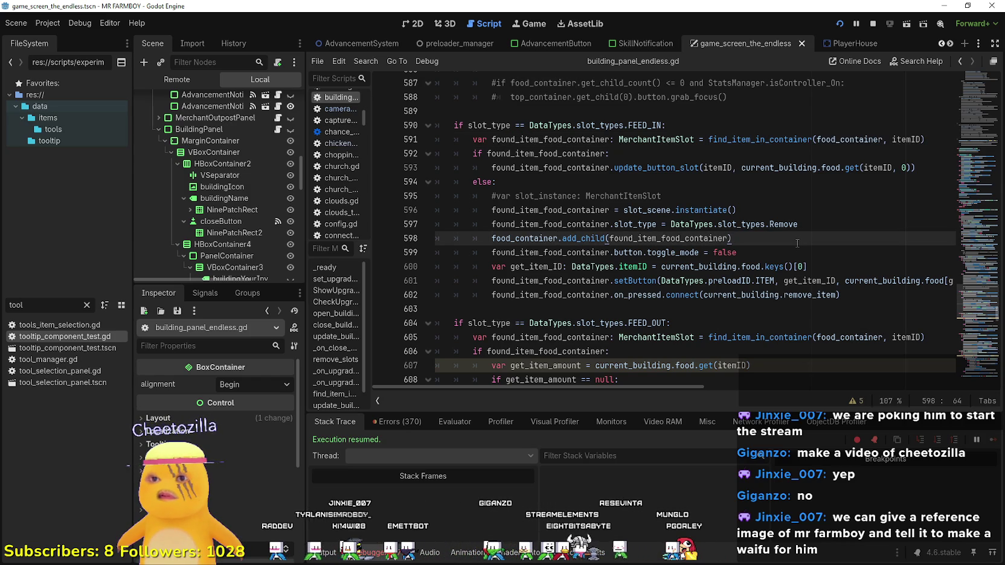
{"action": "scroll", "coordinate": [797, 243], "scroll_direction": "down", "scroll_amount": 1}
{"action": "mouse_move", "coordinate": [661, 386]}
{"action": "left_mouse_down"}
{"action": "mouse_move", "coordinate": [722, 393]}
{"action": "mouse_move", "coordinate": [660, 391]}
{"action": "left_mouse_up"}
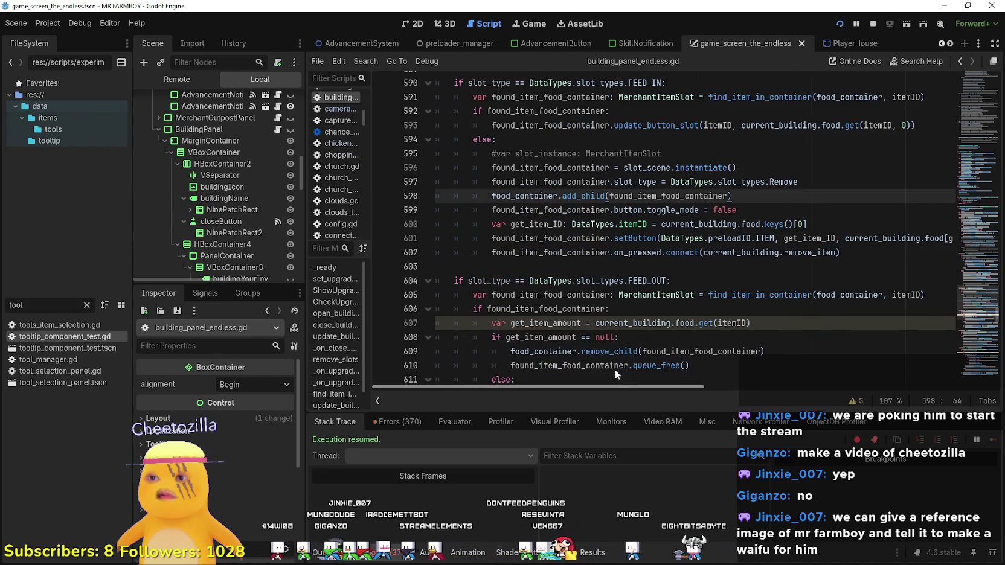
{"action": "left_click", "coordinate": [470, 238]}
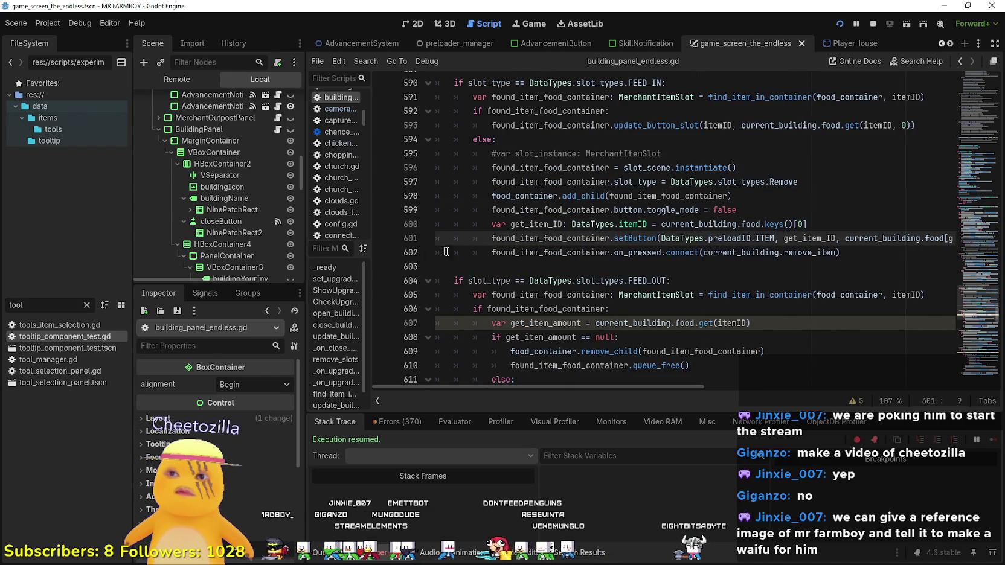
{"action": "left_click", "coordinate": [382, 252]}
{"action": "left_click", "coordinate": [629, 253]}
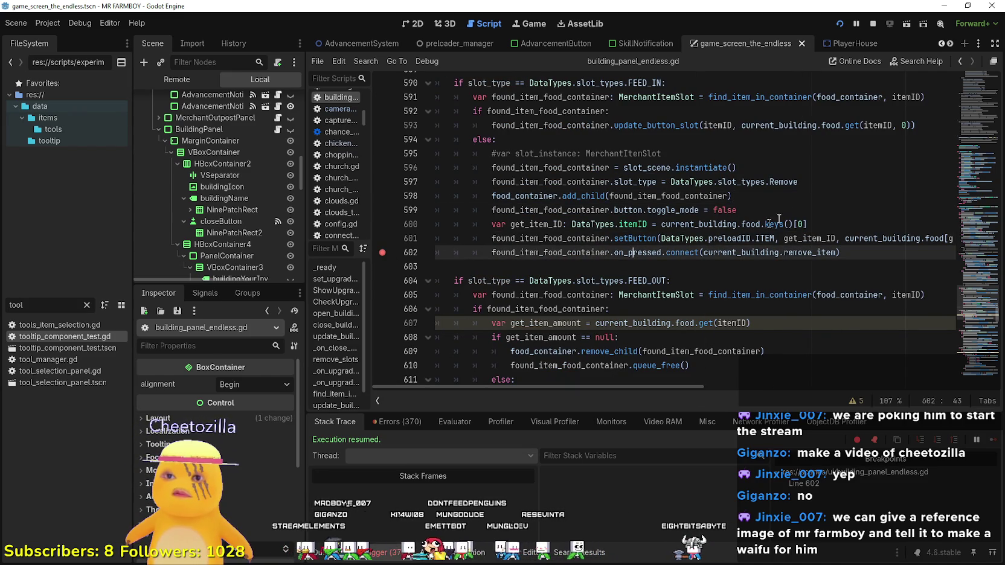
- In the game, close and reopen the Coop menu and click a food slot to hit the breakpoint
{"action": "scroll", "coordinate": [764, 222], "scroll_direction": "up", "scroll_amount": 1}
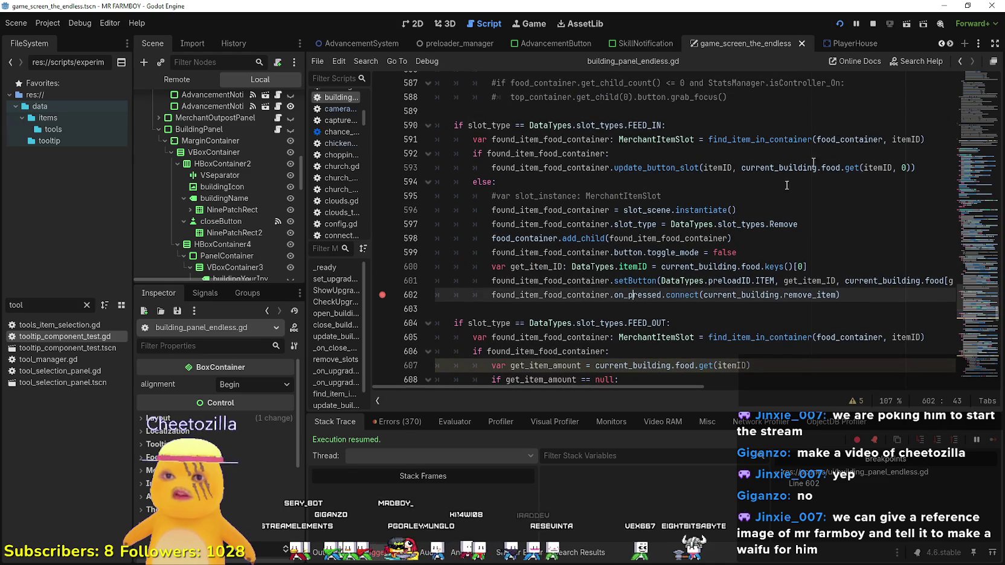
{"action": "scroll", "coordinate": [634, 307], "scroll_direction": "down", "scroll_amount": 1}
{"action": "scroll", "coordinate": [633, 309], "scroll_direction": "up", "scroll_amount": 3}
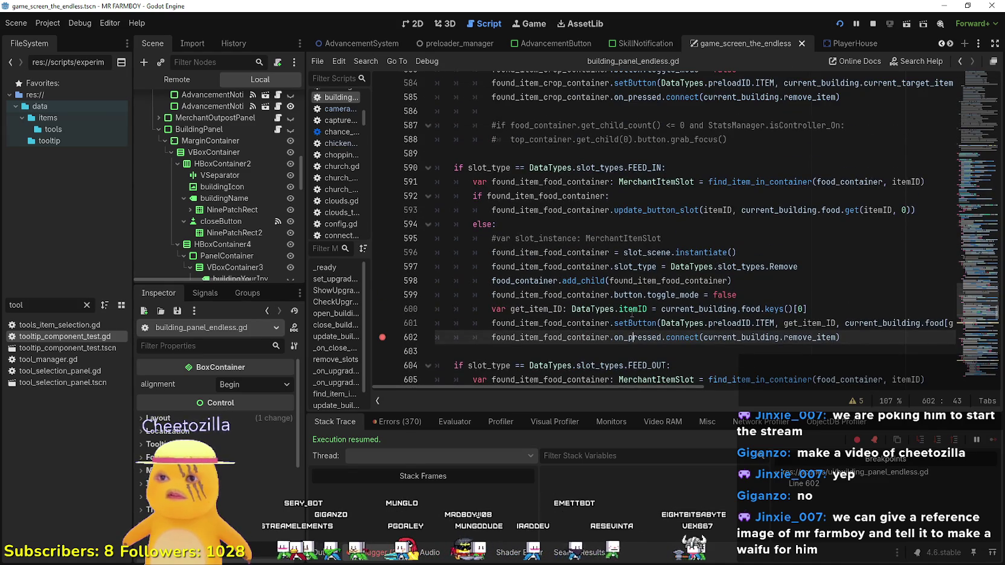
{"action": "key", "text": "alt+Tab"}
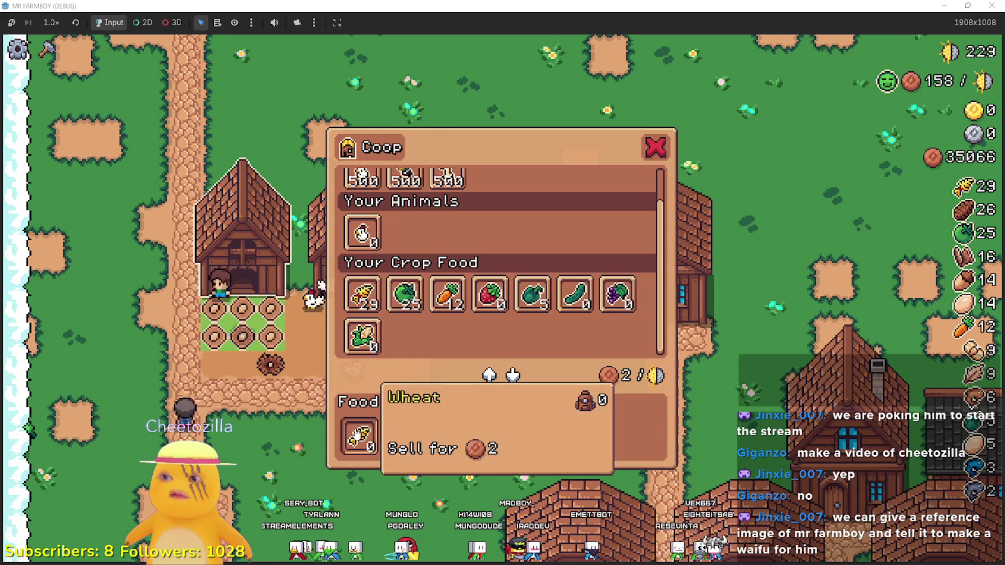
{"action": "key", "text": "s"}
{"action": "key", "text": "w"}
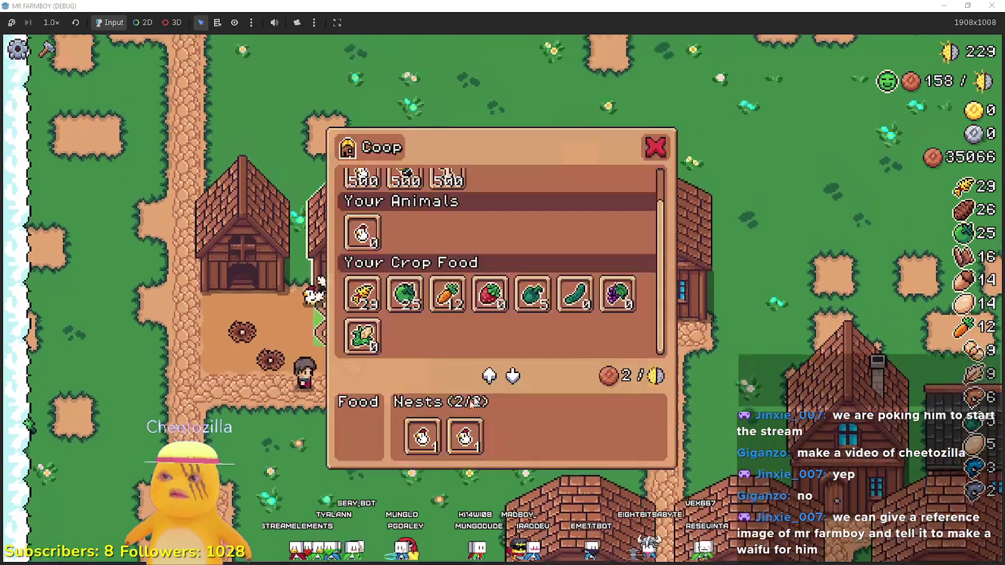
{"action": "left_click", "coordinate": [363, 296]}
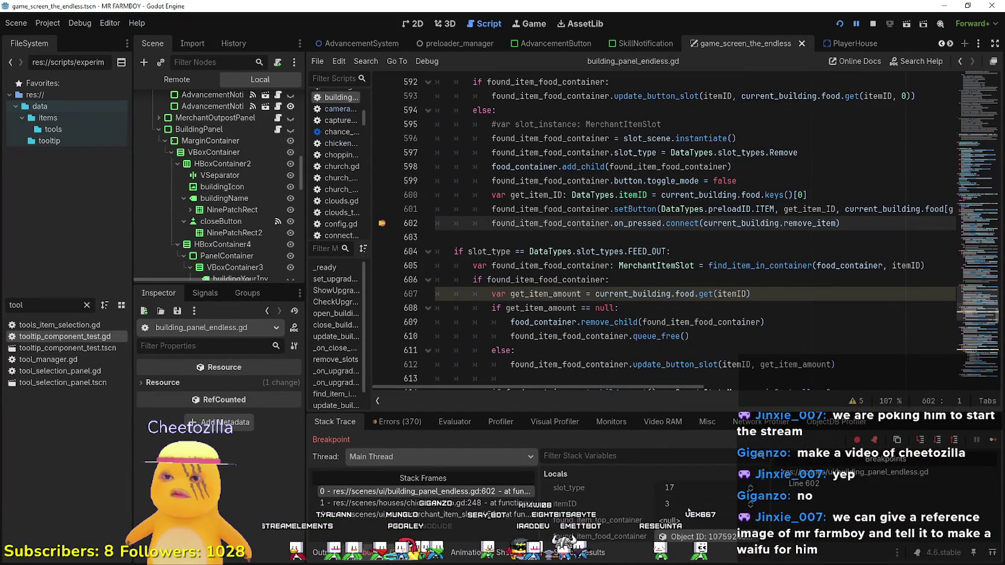
- Inspect lines 601-602, selecting the on_pressed connect call and get_item_ID
{"action": "left_click", "coordinate": [928, 209]}
{"action": "mouse_move", "coordinate": [930, 208]}
{"action": "left_mouse_down"}
{"action": "mouse_move", "coordinate": [849, 227]}
{"action": "mouse_move", "coordinate": [529, 223]}
{"action": "left_mouse_up"}
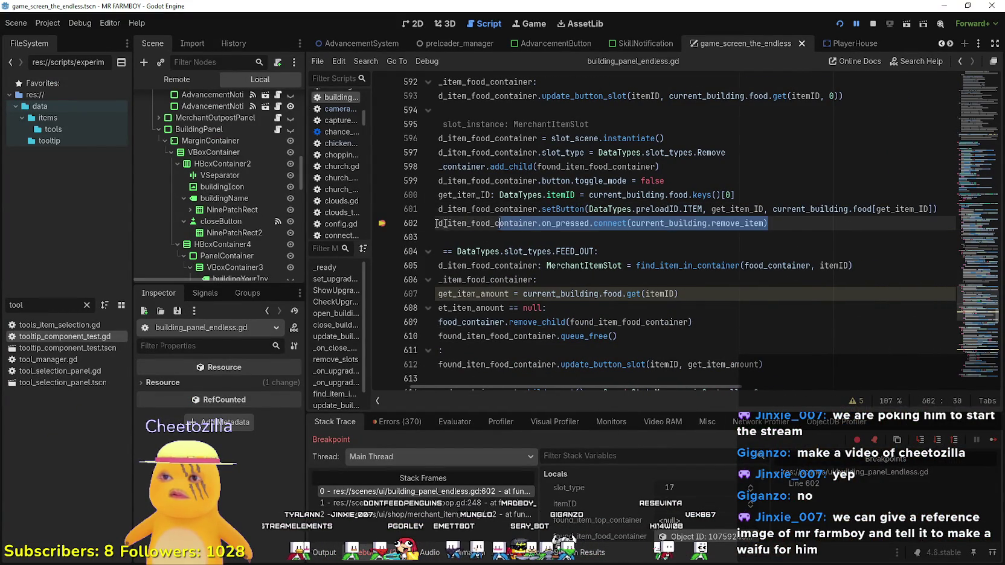
{"action": "left_click_drag", "start_coordinate": [451, 223], "coordinate": [434, 209]}
{"action": "key", "text": "Right"}
{"action": "left_click_drag", "start_coordinate": [845, 209], "coordinate": [960, 212]}
{"action": "double_click", "coordinate": [849, 210]}
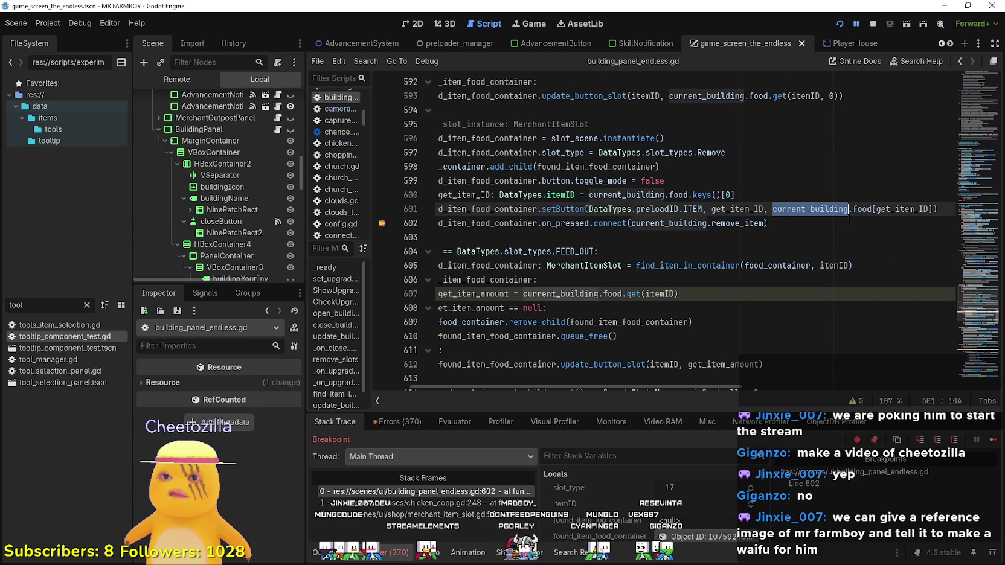
{"action": "double_click", "coordinate": [863, 209]}
{"action": "double_click", "coordinate": [902, 209]}
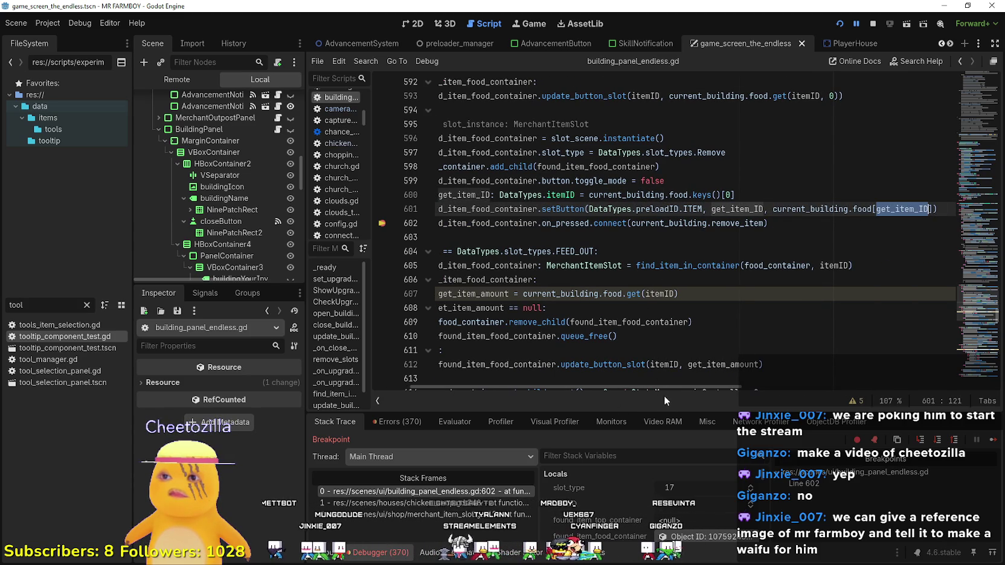
- Examine the debugger panel, continue past the breakpoint, and return to building_panel_endless.gd
{"action": "left_click_drag", "start_coordinate": [679, 385], "coordinate": [629, 388]}
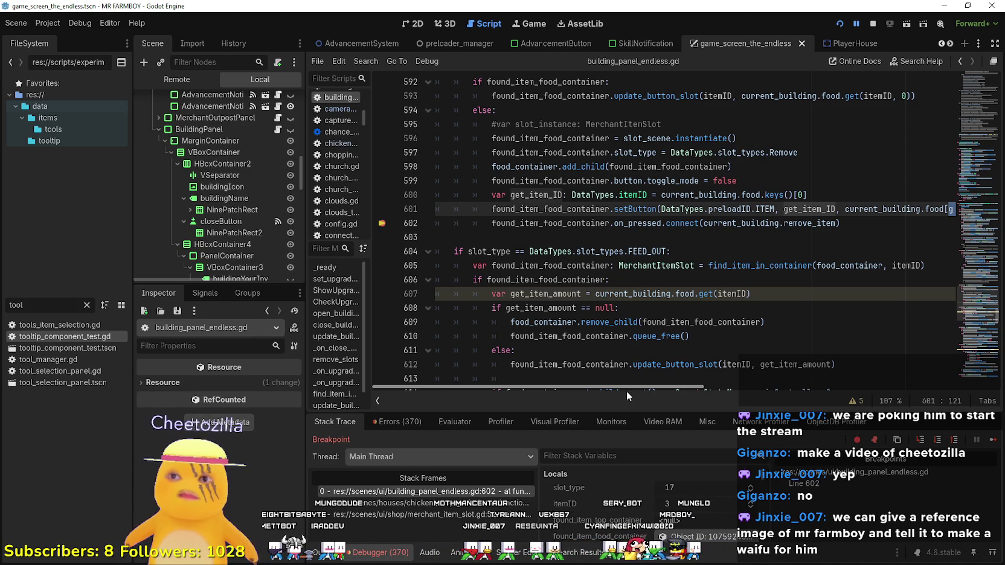
{"action": "mouse_move", "coordinate": [626, 391]}
{"action": "left_mouse_down"}
{"action": "mouse_move", "coordinate": [736, 395]}
{"action": "mouse_move", "coordinate": [612, 391]}
{"action": "left_mouse_up"}
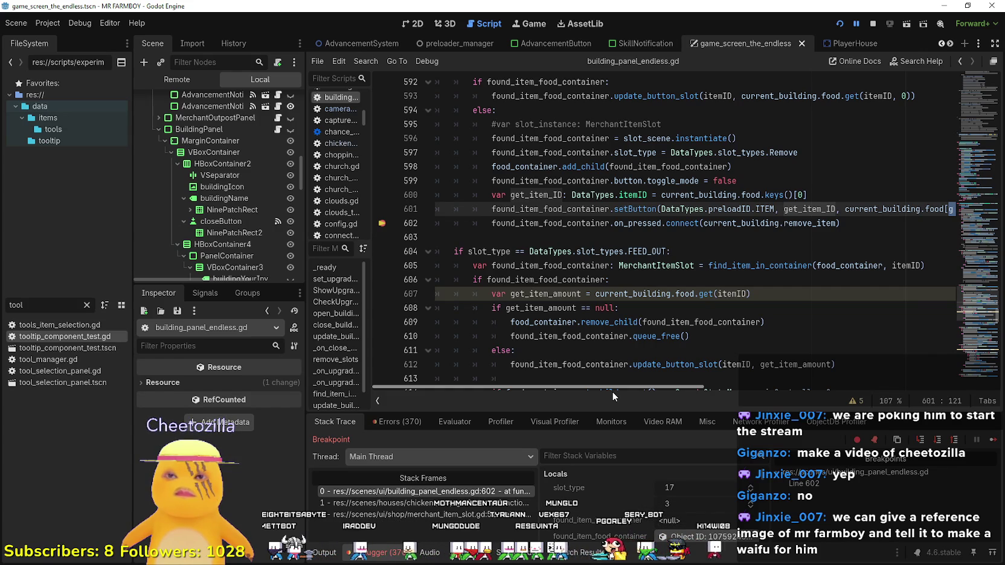
{"action": "mouse_move", "coordinate": [612, 390]}
{"action": "left_mouse_down"}
{"action": "mouse_move", "coordinate": [681, 394]}
{"action": "mouse_move", "coordinate": [600, 385]}
{"action": "left_mouse_up"}
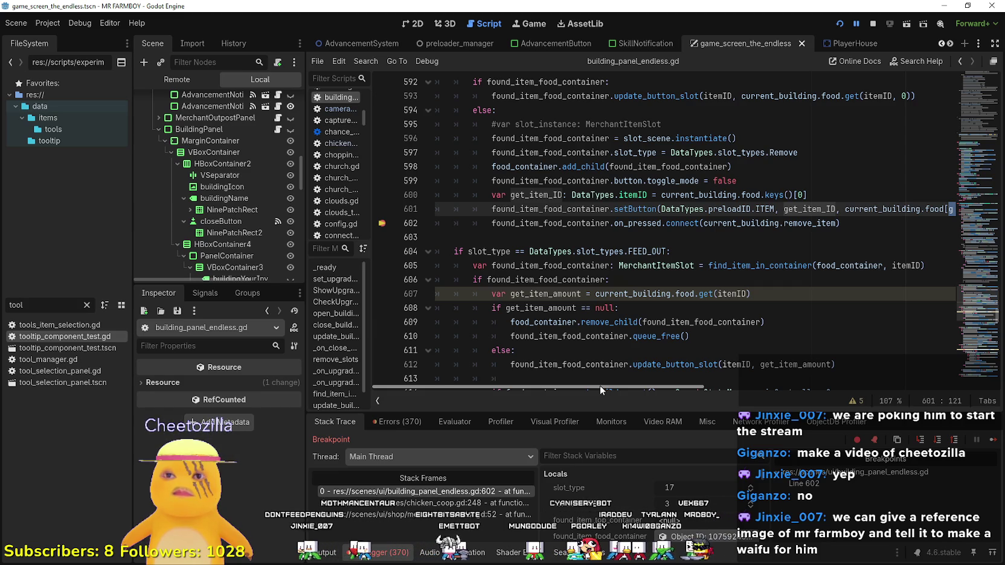
{"action": "mouse_move", "coordinate": [600, 386]}
{"action": "left_mouse_down"}
{"action": "mouse_move", "coordinate": [686, 388]}
{"action": "mouse_move", "coordinate": [636, 387]}
{"action": "left_mouse_up"}
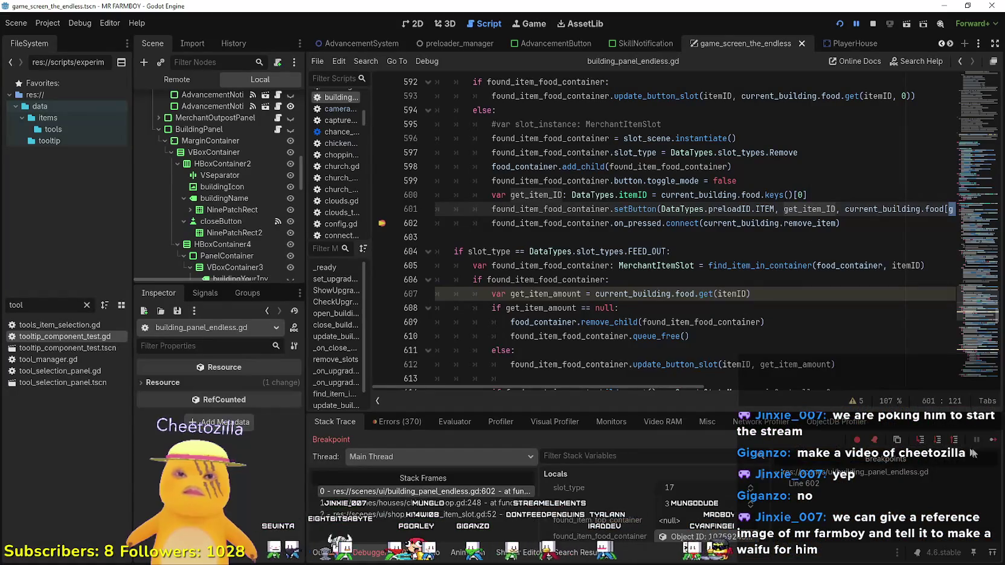
{"action": "left_click", "coordinate": [992, 440]}
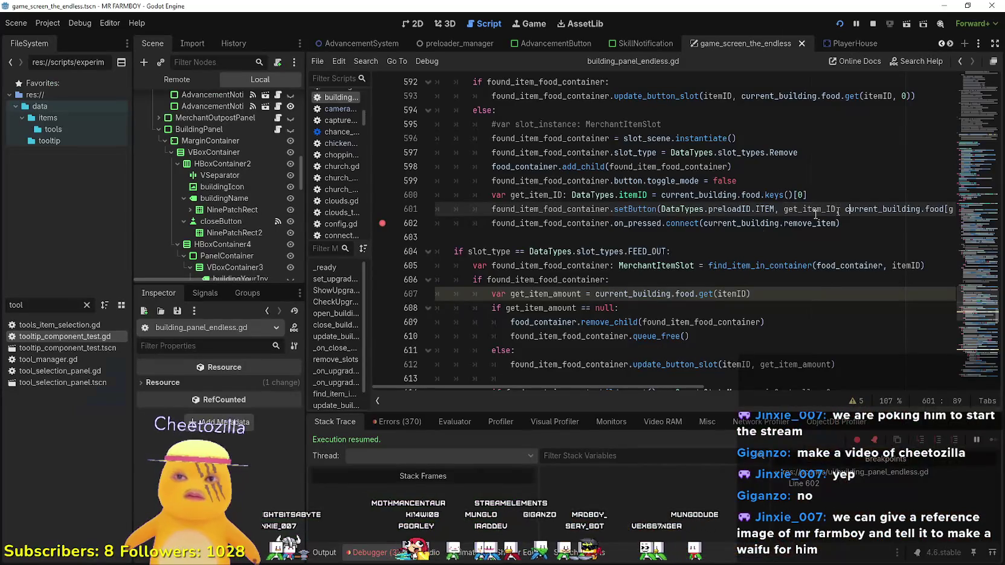
{"action": "scroll", "coordinate": [815, 212], "scroll_direction": "up", "scroll_amount": 2}
{"action": "left_click", "coordinate": [680, 293]}
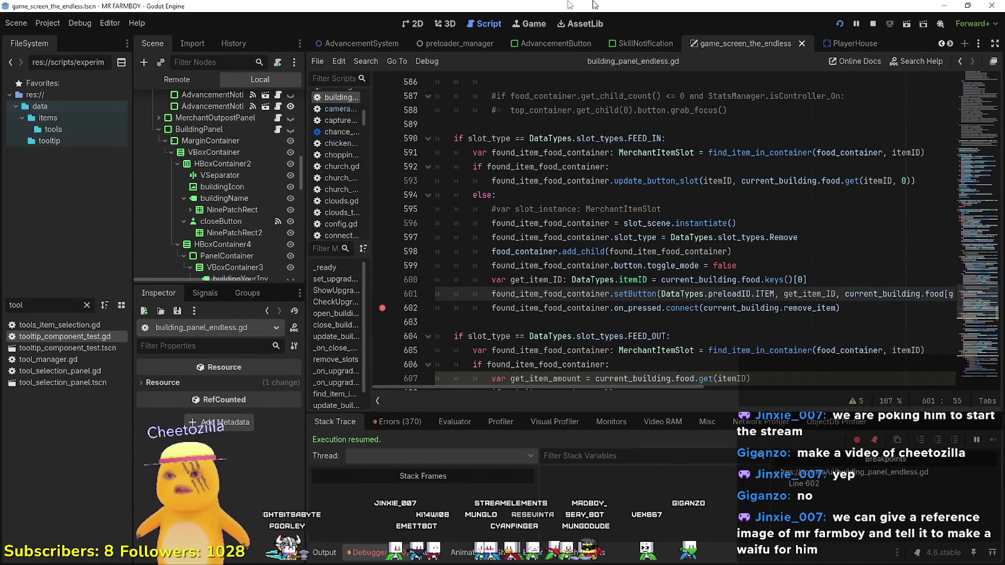
{"action": "scroll", "coordinate": [611, 169], "scroll_direction": "up", "scroll_amount": 1}
{"action": "scroll", "coordinate": [611, 169], "scroll_direction": "up", "scroll_amount": 10}
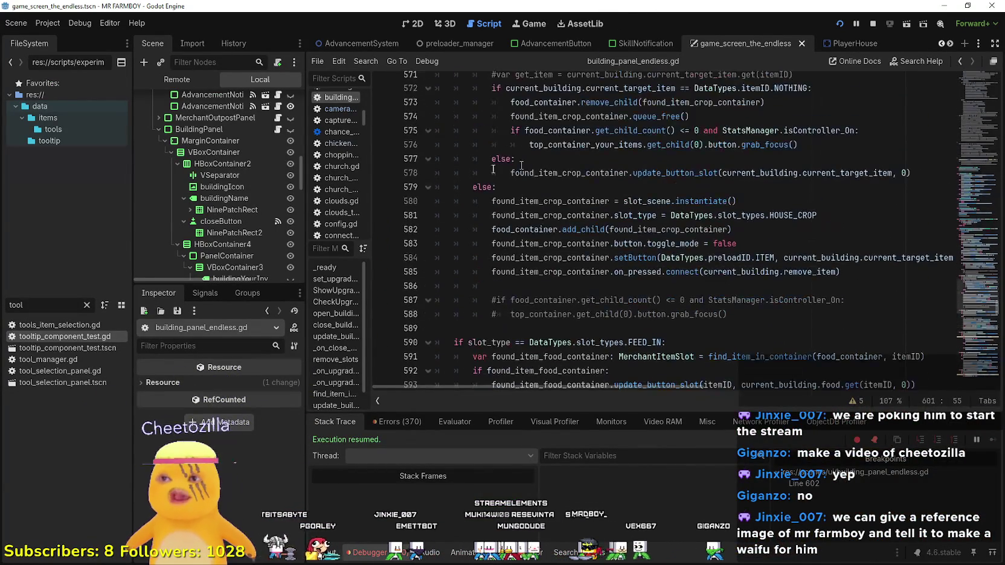
{"action": "scroll", "coordinate": [452, 221], "scroll_direction": "up", "scroll_amount": 6}
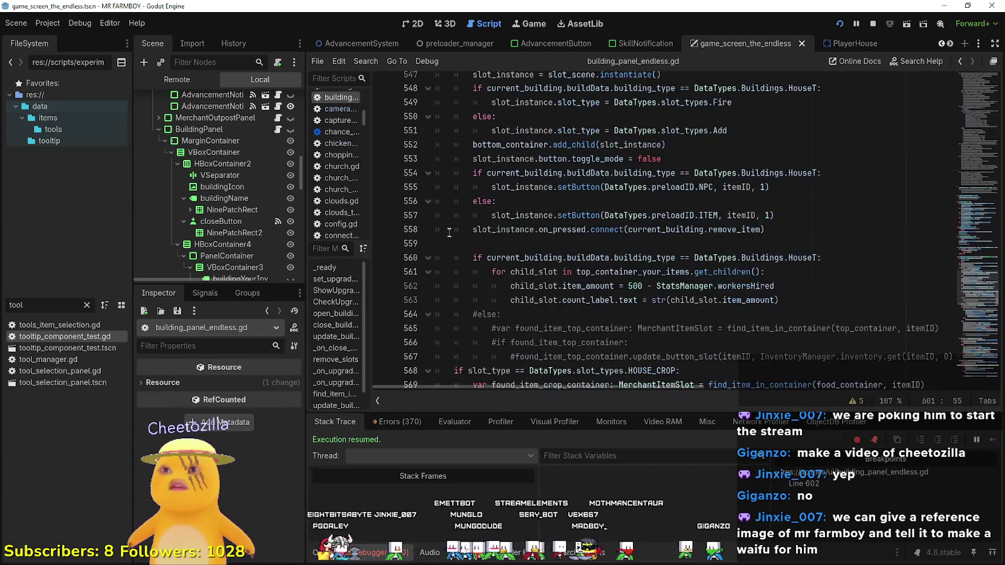
{"action": "scroll", "coordinate": [492, 260], "scroll_direction": "up", "scroll_amount": 1}
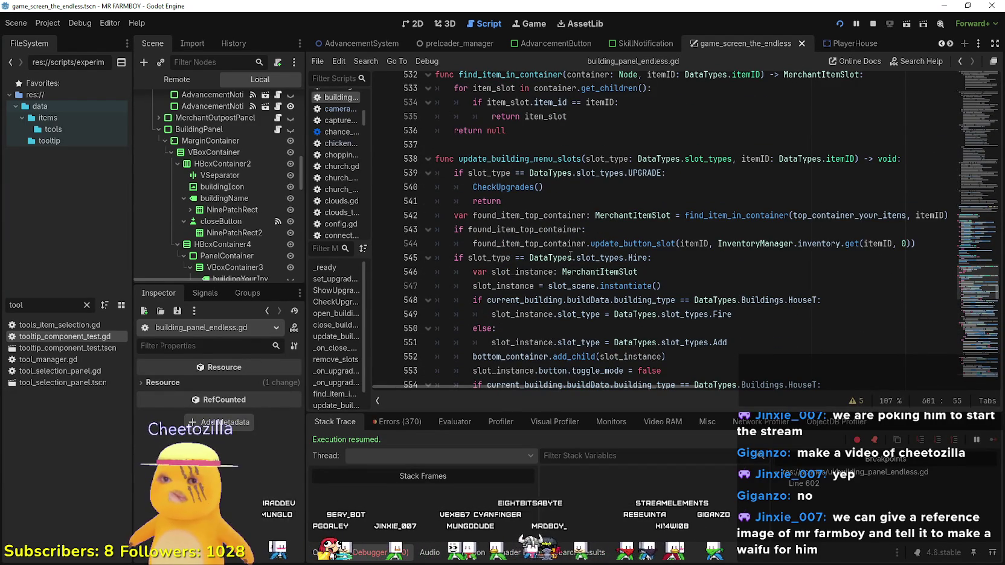
{"action": "double_click", "coordinate": [834, 215]}
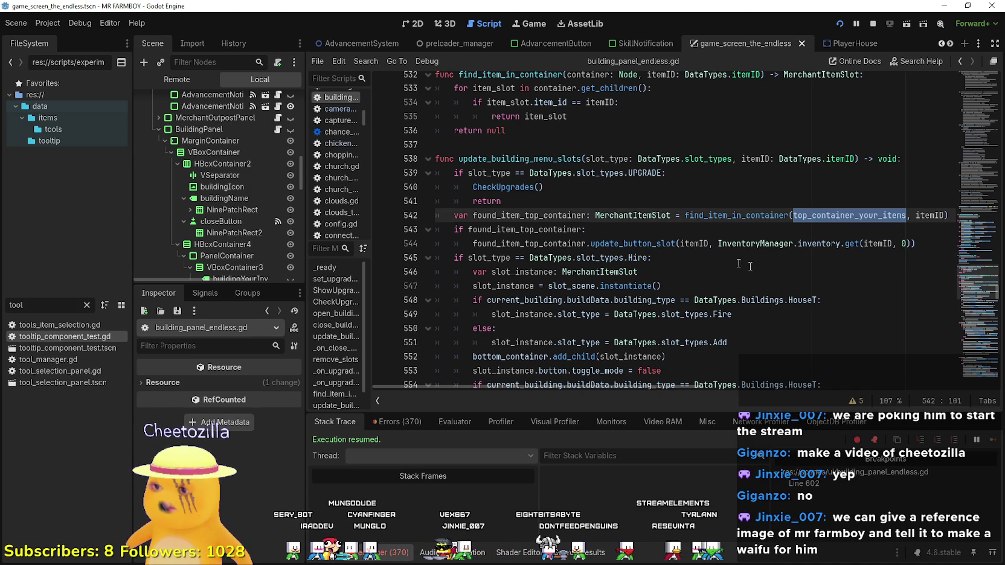
{"action": "scroll", "coordinate": [614, 264], "scroll_direction": "down", "scroll_amount": 2}
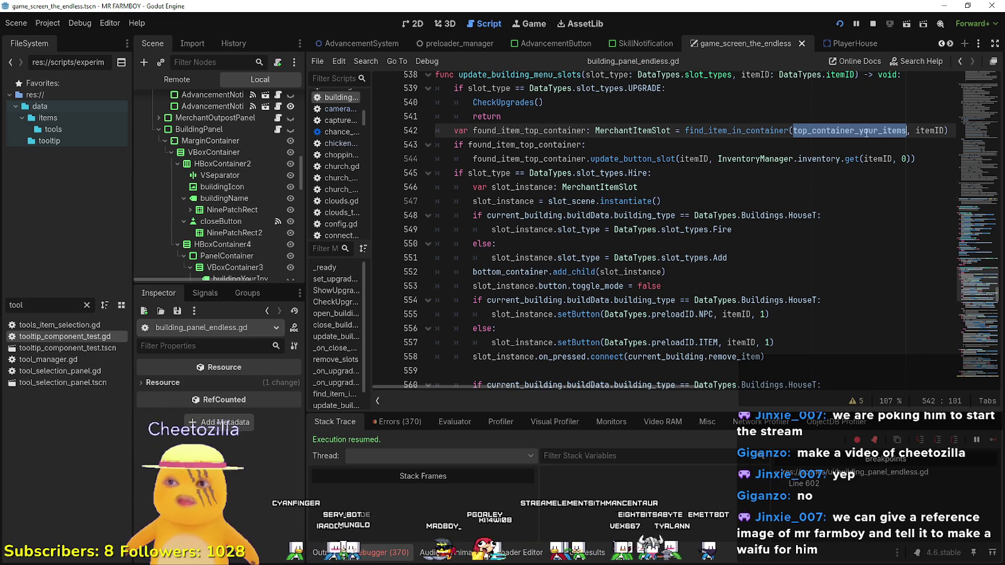
{"action": "double_click", "coordinate": [507, 145]}
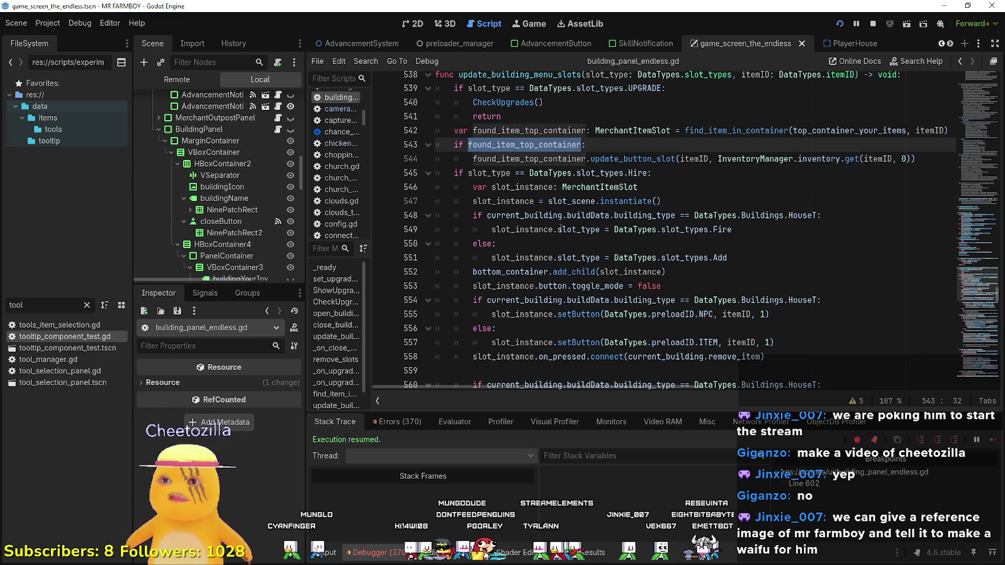
{"action": "mouse_move", "coordinate": [923, 157]}
{"action": "left_mouse_down"}
{"action": "mouse_move", "coordinate": [459, 145]}
{"action": "mouse_move", "coordinate": [436, 130]}
{"action": "left_mouse_up"}
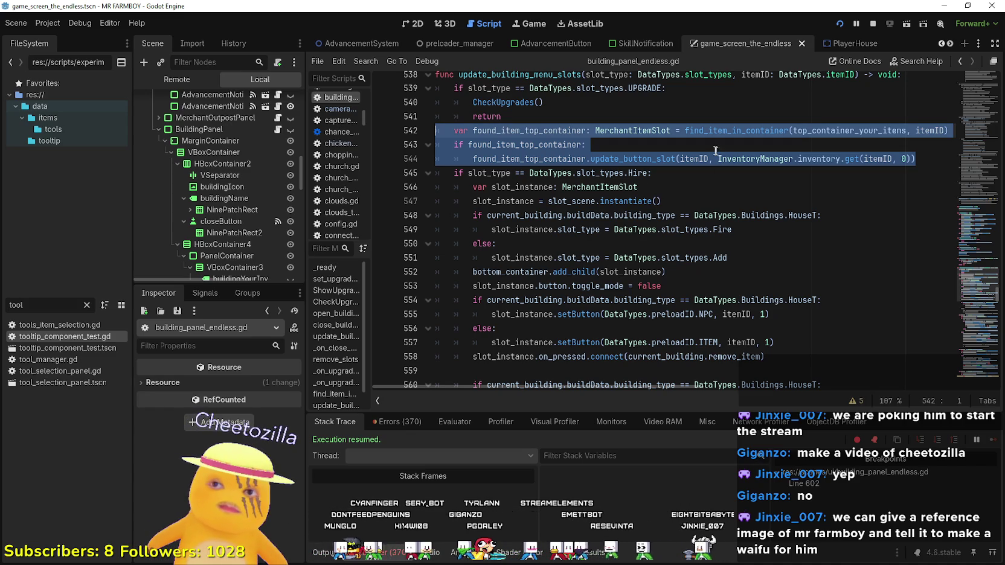
{"action": "left_click", "coordinate": [684, 150]}
{"action": "left_click", "coordinate": [936, 158]}
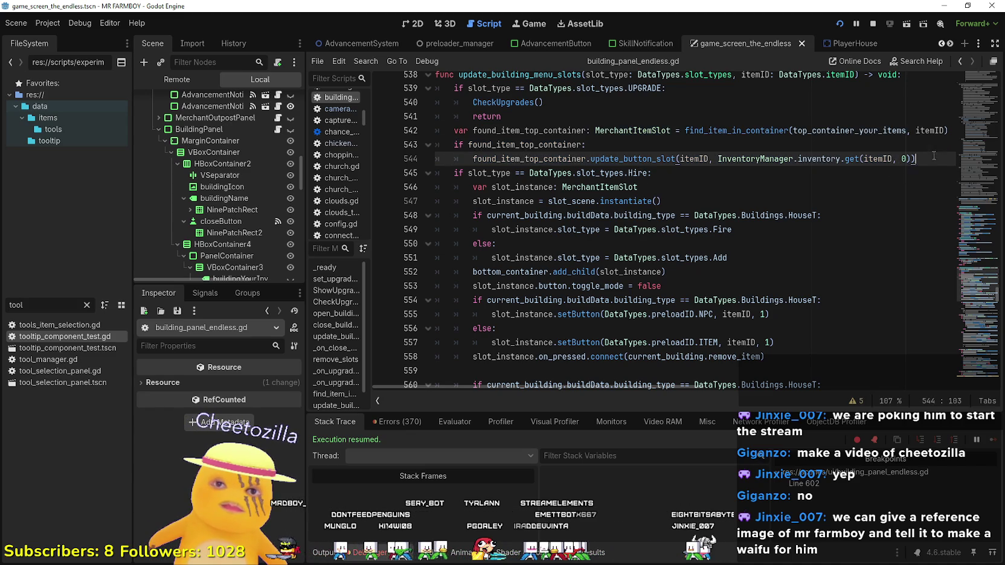
{"action": "scroll", "coordinate": [872, 178], "scroll_direction": "down", "scroll_amount": 2}
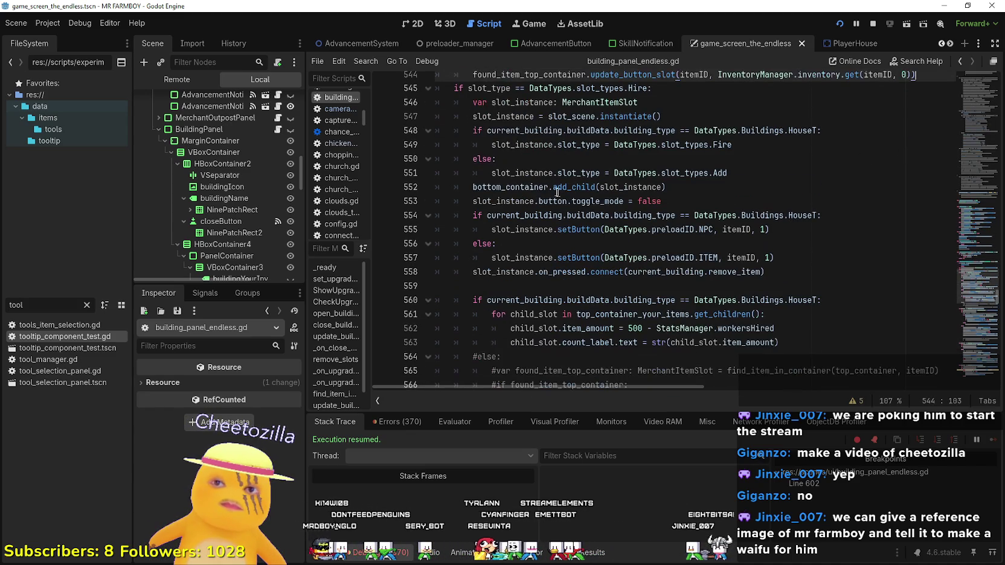
{"action": "scroll", "coordinate": [455, 192], "scroll_direction": "down", "scroll_amount": 1}
{"action": "scroll", "coordinate": [455, 192], "scroll_direction": "down", "scroll_amount": 3}
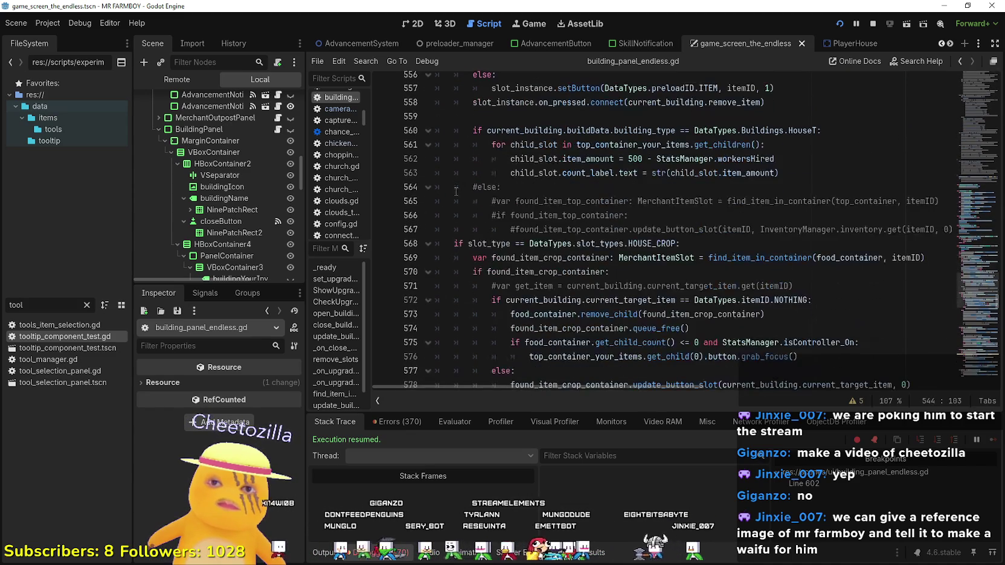
{"action": "scroll", "coordinate": [455, 191], "scroll_direction": "up", "scroll_amount": 4}
{"action": "scroll", "coordinate": [457, 191], "scroll_direction": "up", "scroll_amount": 1}
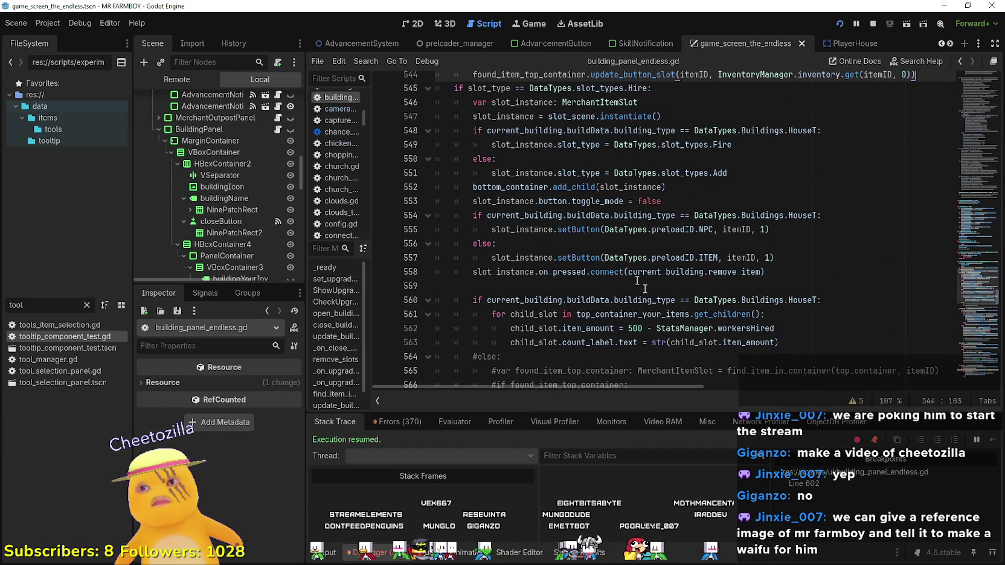
{"action": "scroll", "coordinate": [666, 307], "scroll_direction": "up", "scroll_amount": 1}
{"action": "scroll", "coordinate": [666, 306], "scroll_direction": "up", "scroll_amount": 3}
{"action": "scroll", "coordinate": [634, 274], "scroll_direction": "down", "scroll_amount": 7}
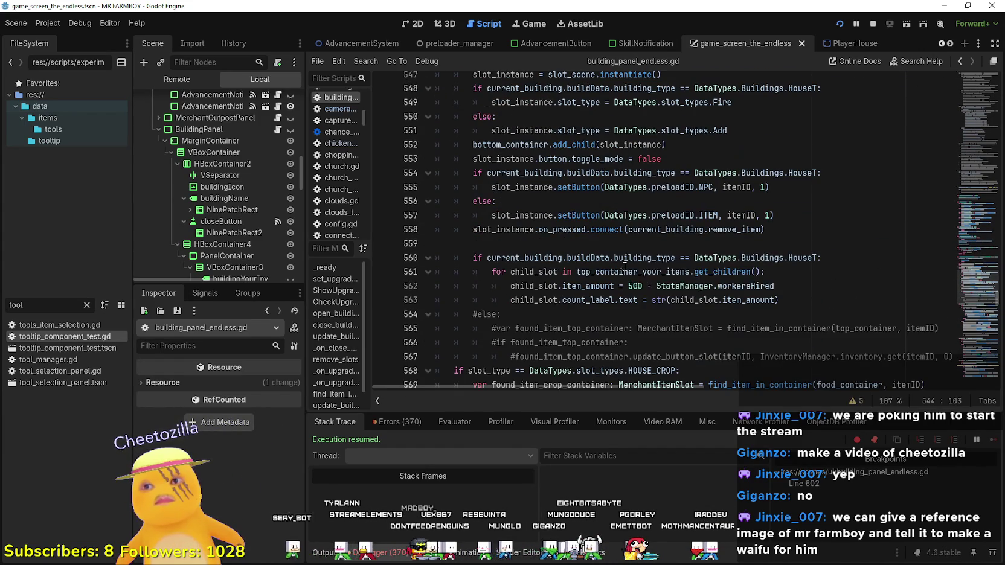
{"action": "left_click", "coordinate": [610, 242]}
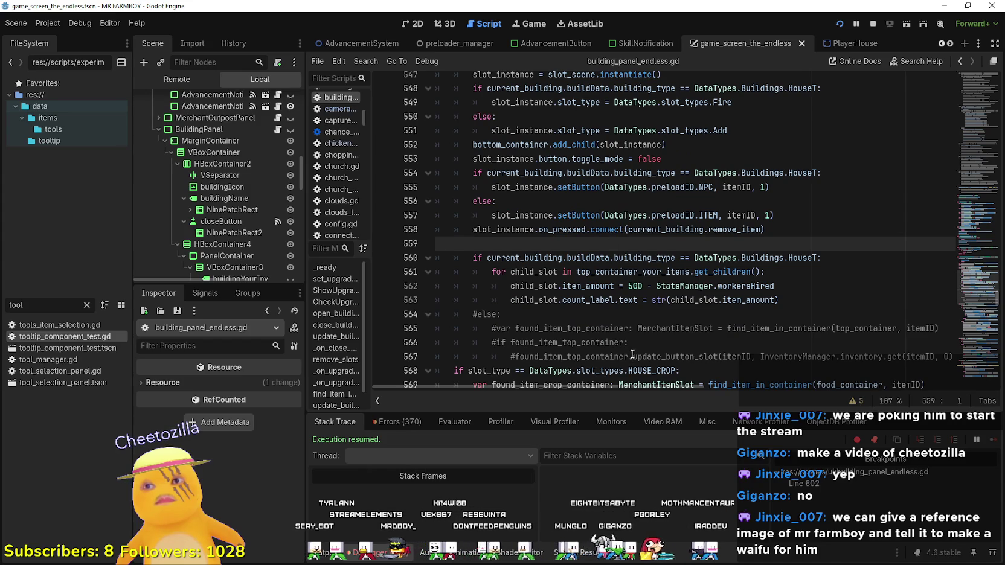
{"action": "scroll", "coordinate": [633, 355], "scroll_direction": "up", "scroll_amount": 3}
{"action": "double_click", "coordinate": [841, 131]}
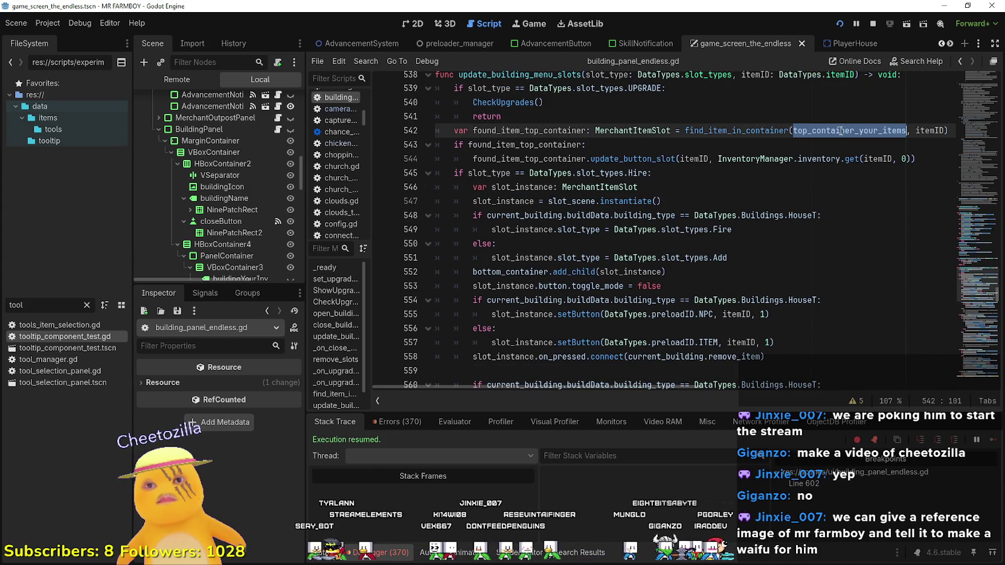
{"action": "key", "text": "ctrl+f"}
- Replace top_container_your_items on line 561 with top_container_hirable via autocomplete
{"action": "key", "text": "Return"}
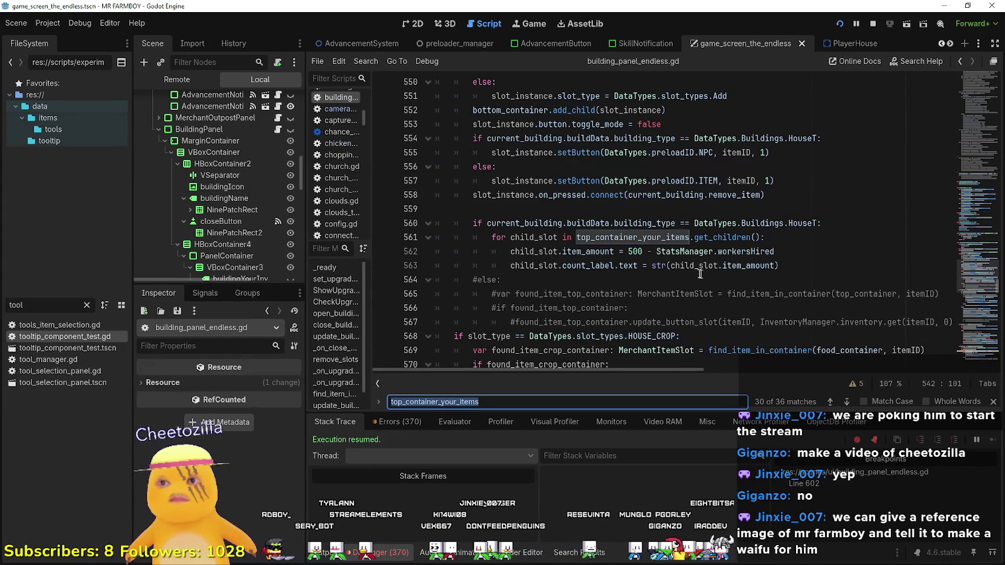
{"action": "double_click", "coordinate": [642, 235]}
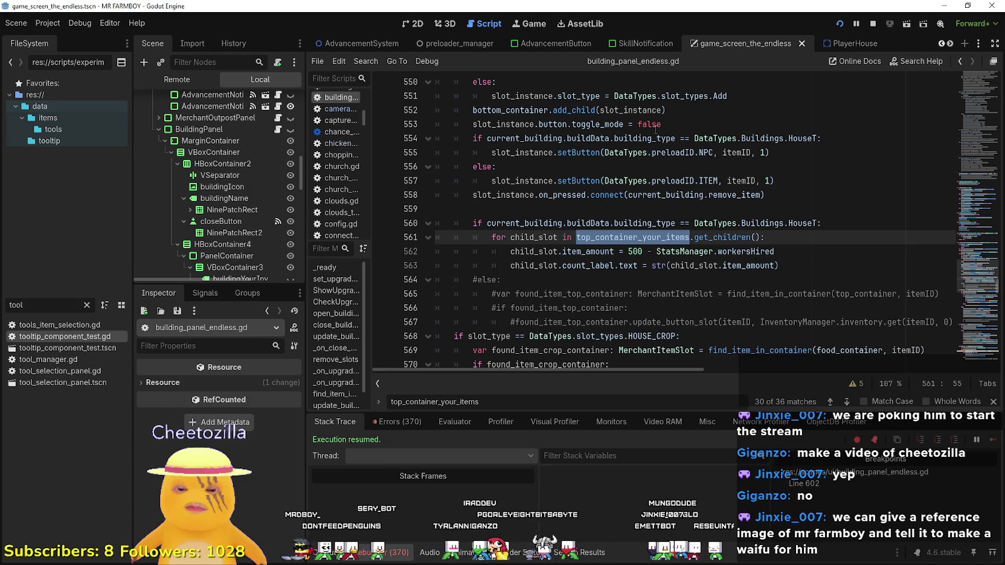
{"action": "type", "text": "top"}
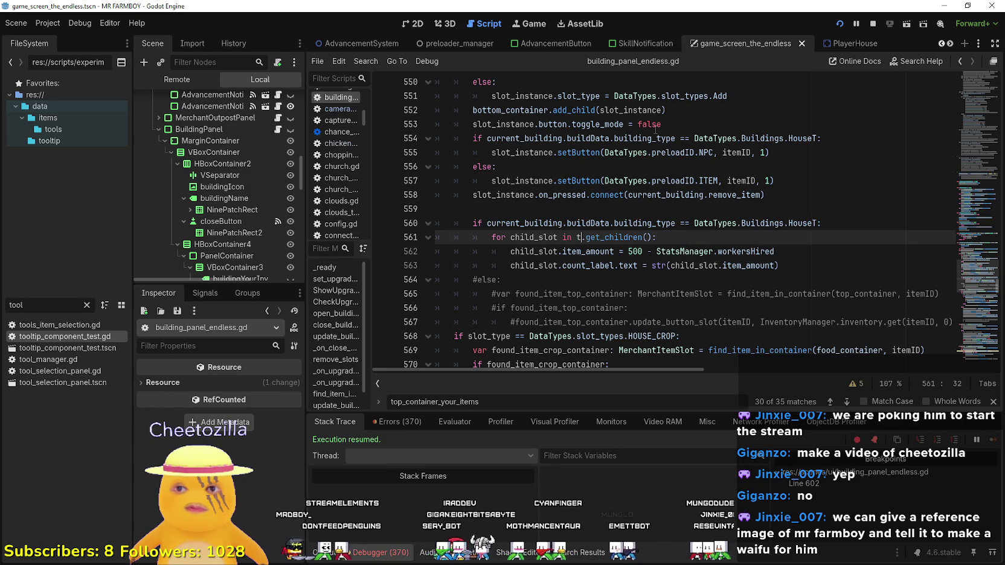
{"action": "key", "text": "Return"}
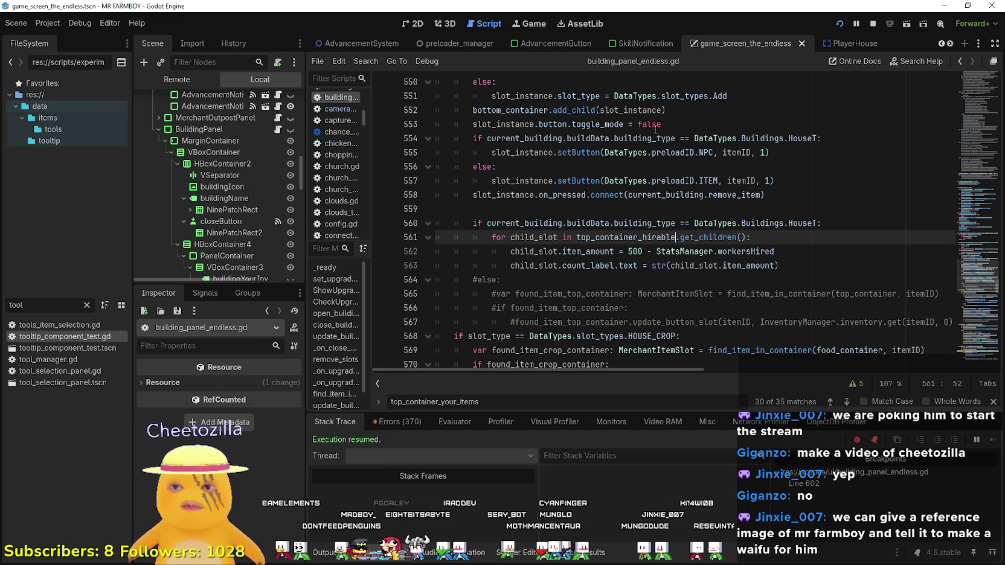
{"action": "scroll", "coordinate": [616, 173], "scroll_direction": "down", "scroll_amount": 1}
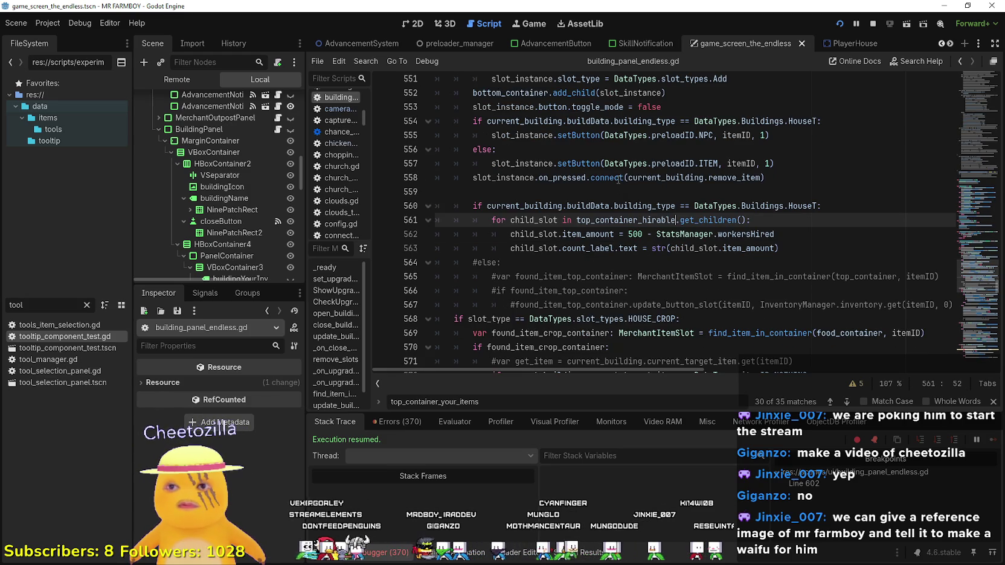
{"action": "scroll", "coordinate": [640, 181], "scroll_direction": "down", "scroll_amount": 5}
- Review the container references on lines 576, 542 and found_item_top_container on 544
{"action": "left_click", "coordinate": [646, 183]}
{"action": "scroll", "coordinate": [719, 239], "scroll_direction": "up", "scroll_amount": 2}
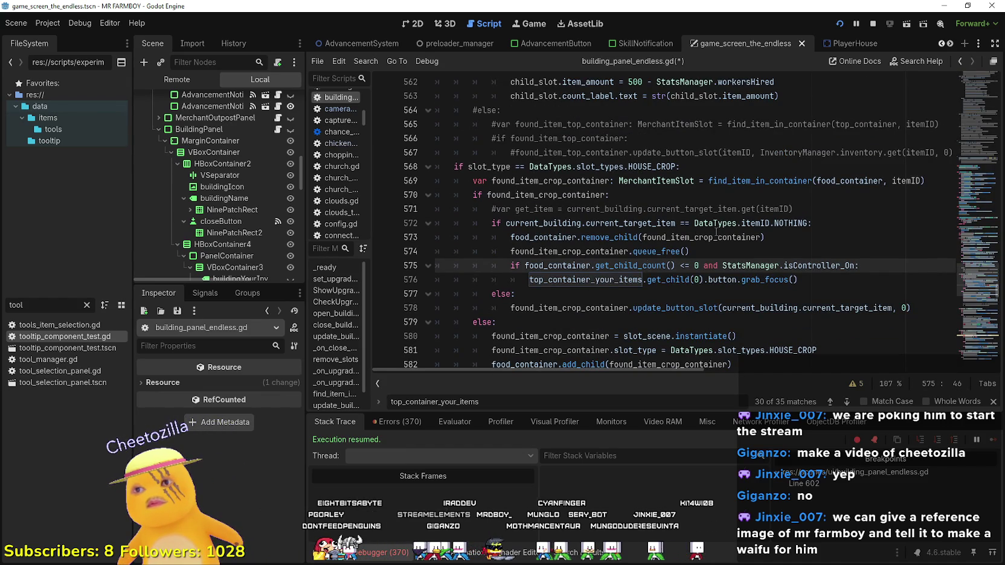
{"action": "left_click", "coordinate": [795, 256]}
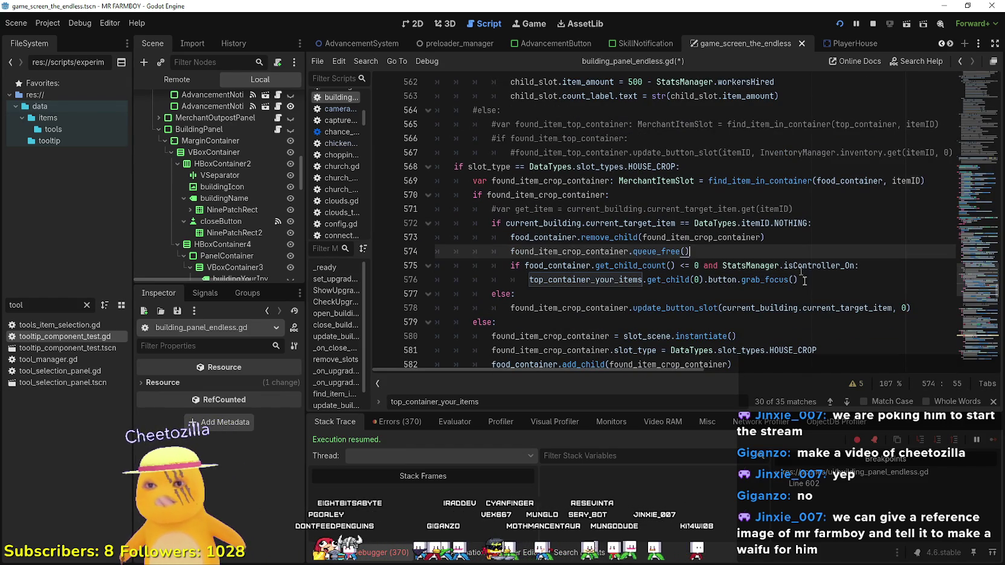
{"action": "left_click", "coordinate": [710, 284]}
{"action": "double_click", "coordinate": [584, 279]}
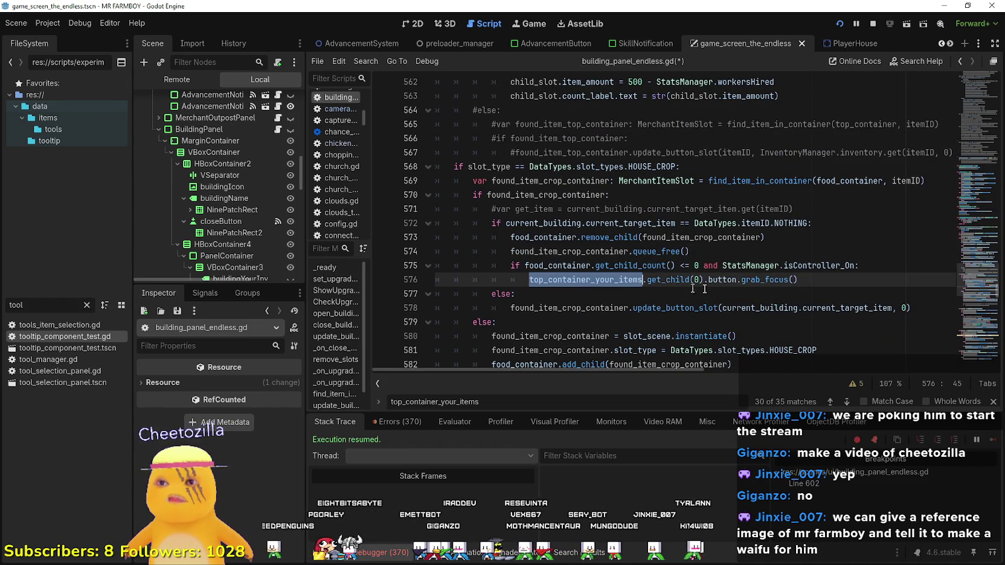
{"action": "scroll", "coordinate": [723, 279], "scroll_direction": "up", "scroll_amount": 2}
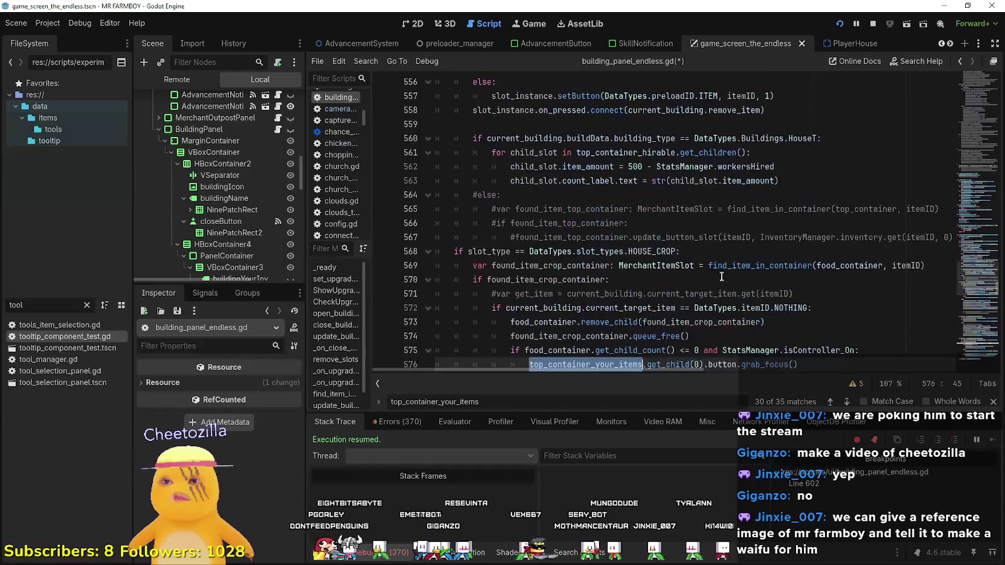
{"action": "scroll", "coordinate": [721, 277], "scroll_direction": "down", "scroll_amount": 2}
{"action": "scroll", "coordinate": [722, 276], "scroll_direction": "up", "scroll_amount": 10}
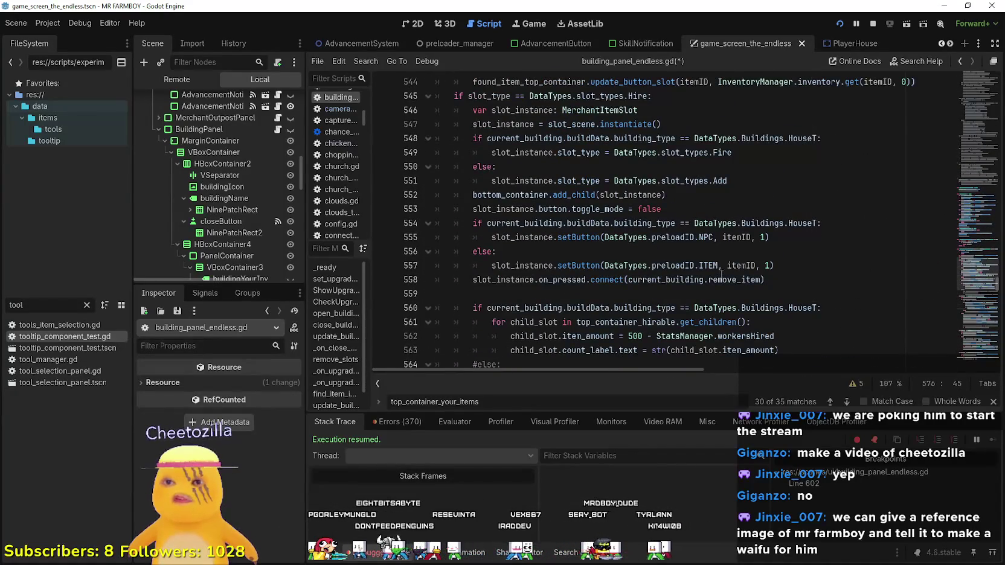
{"action": "double_click", "coordinate": [841, 223]}
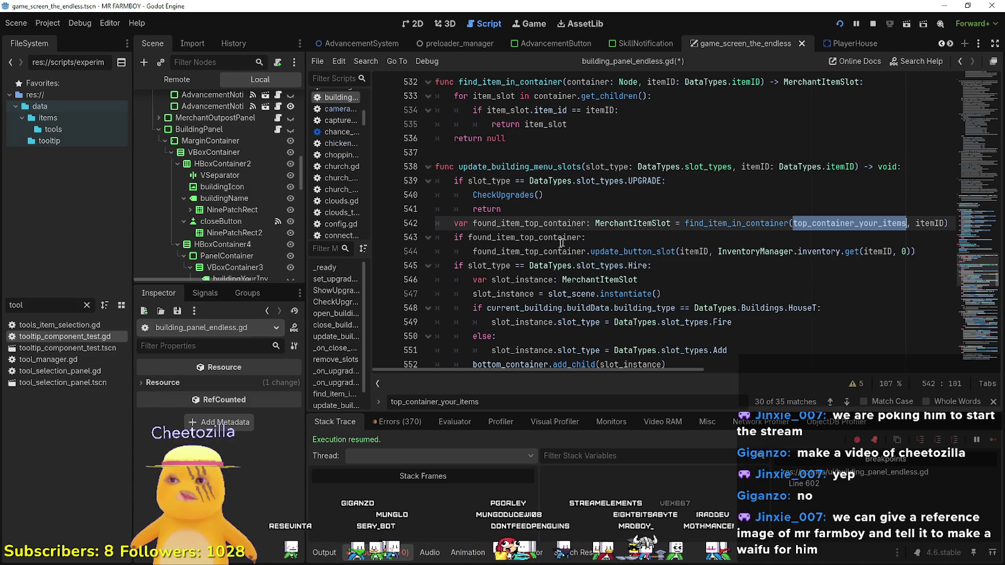
{"action": "double_click", "coordinate": [539, 250]}
{"action": "key", "text": "shift+F3"}
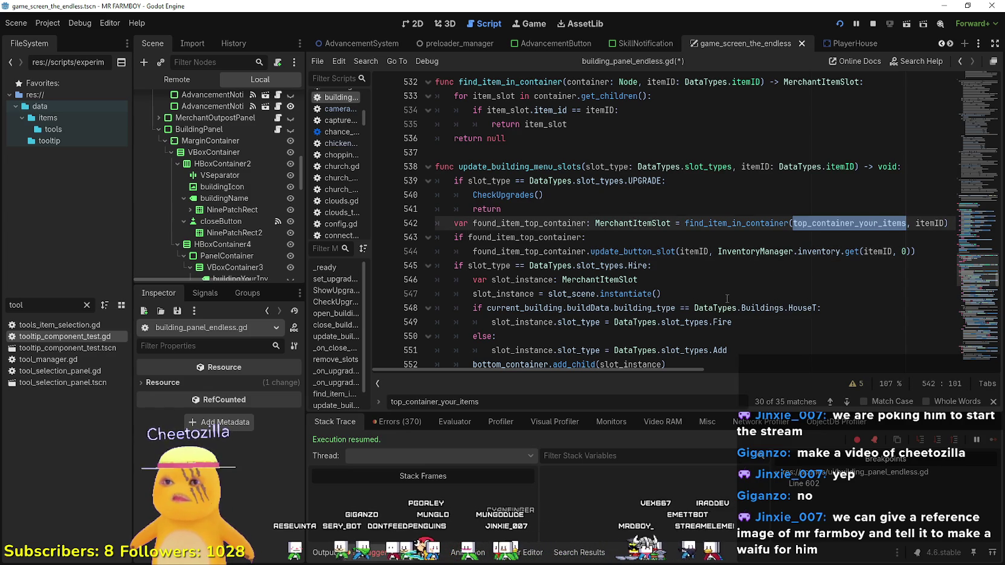
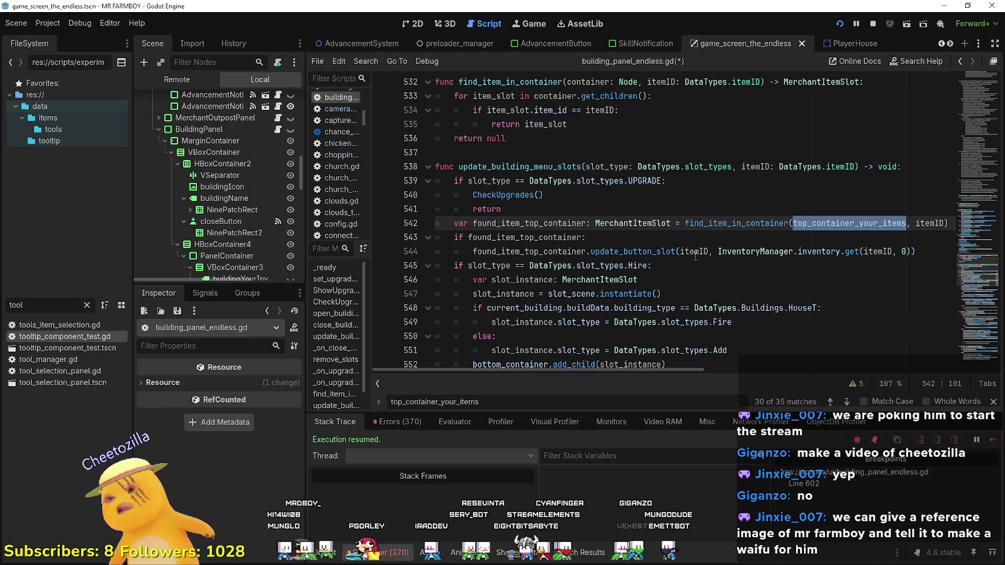
- Look over update_building_menu_slots, checking the slot-creation code and the else branch on line 556
{"action": "scroll", "coordinate": [704, 268], "scroll_direction": "down", "scroll_amount": 6}
{"action": "scroll", "coordinate": [772, 213], "scroll_direction": "down", "scroll_amount": 1}
{"action": "left_click", "coordinate": [738, 209]}
{"action": "scroll", "coordinate": [738, 209], "scroll_direction": "up", "scroll_amount": 6}
{"action": "scroll", "coordinate": [677, 209], "scroll_direction": "down", "scroll_amount": 4}
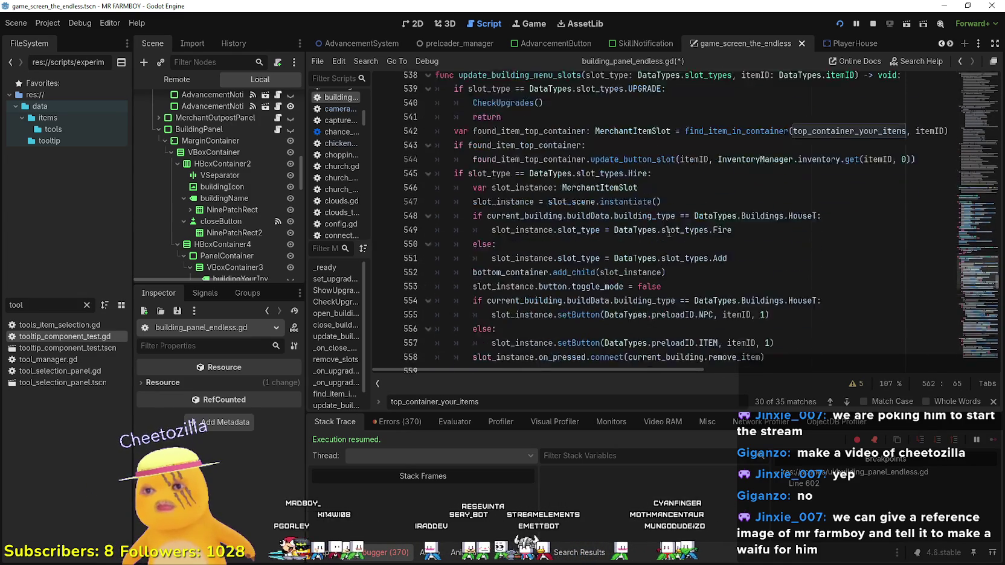
{"action": "left_click", "coordinate": [667, 224]}
{"action": "left_click", "coordinate": [681, 211]}
{"action": "scroll", "coordinate": [681, 211], "scroll_direction": "down", "scroll_amount": 2}
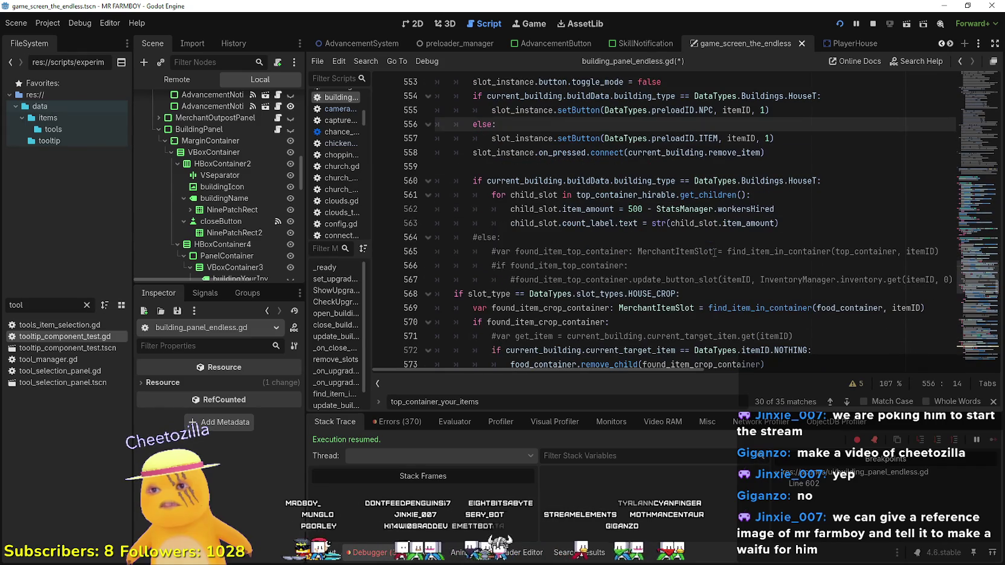
{"action": "left_click", "coordinate": [706, 236]}
- Check the top_container_hirable lines, save the script, and select the else branch on lines 556–558
{"action": "double_click", "coordinate": [647, 194]}
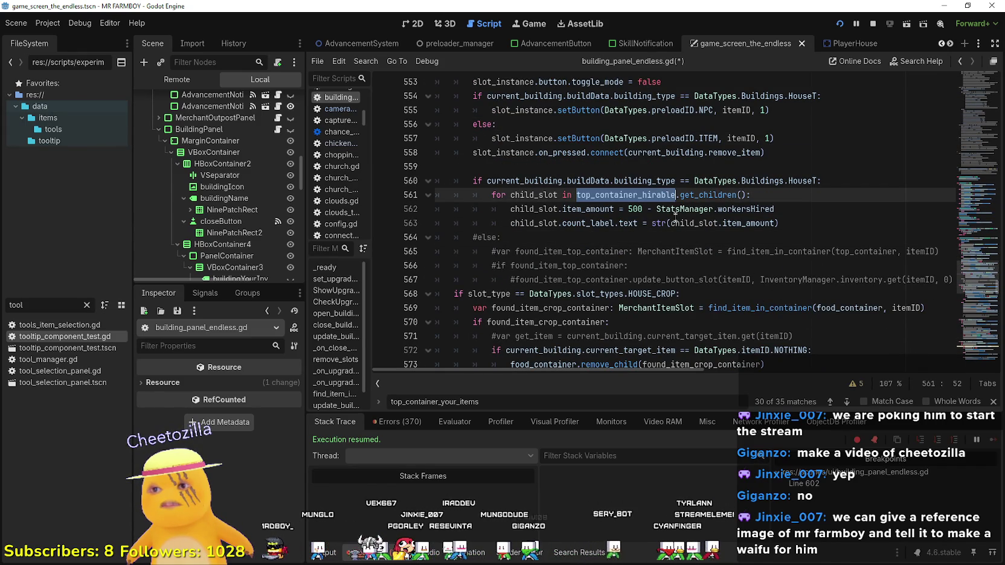
{"action": "left_click", "coordinate": [778, 223]}
{"action": "scroll", "coordinate": [779, 257], "scroll_direction": "up", "scroll_amount": 1}
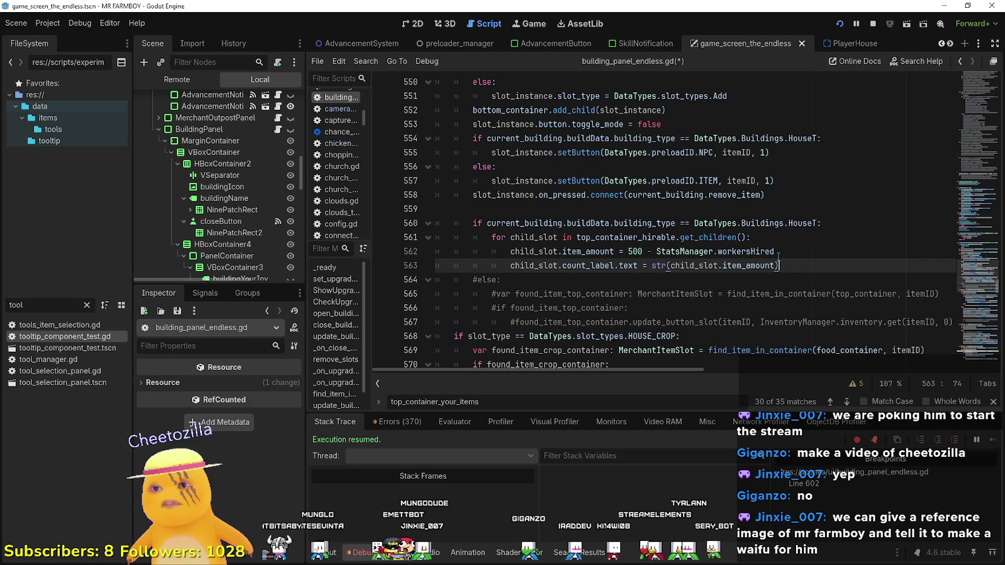
{"action": "scroll", "coordinate": [778, 257], "scroll_direction": "up", "scroll_amount": 1}
{"action": "left_click", "coordinate": [766, 246]}
{"action": "key", "text": "ctrl+s"}
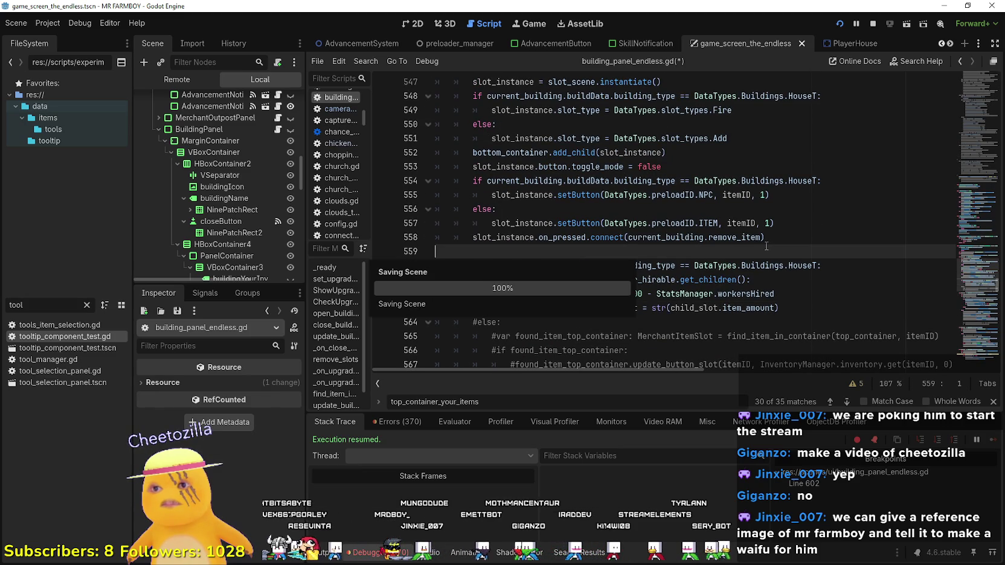
{"action": "left_click_drag", "start_coordinate": [745, 248], "coordinate": [402, 205]}
- Copy the found_item_top_container lookup block on lines 542–544 and paste a duplicate below line 544
{"action": "scroll", "coordinate": [723, 266], "scroll_direction": "up", "scroll_amount": 2}
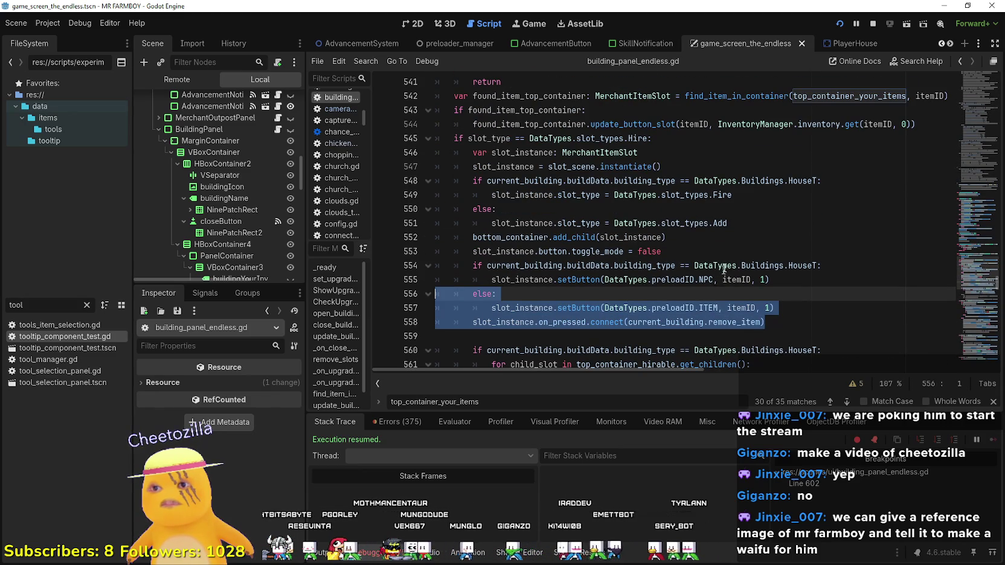
{"action": "left_click", "coordinate": [723, 265]}
{"action": "scroll", "coordinate": [723, 266], "scroll_direction": "up", "scroll_amount": 2}
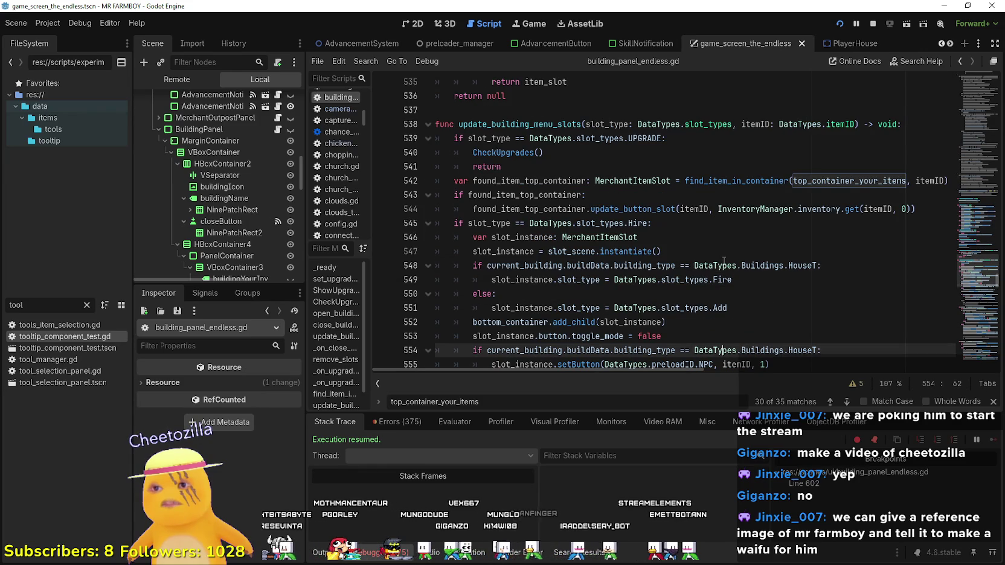
{"action": "left_click", "coordinate": [657, 209]}
{"action": "left_click_drag", "start_coordinate": [909, 209], "coordinate": [436, 181]}
{"action": "key", "text": "ctrl+c"}
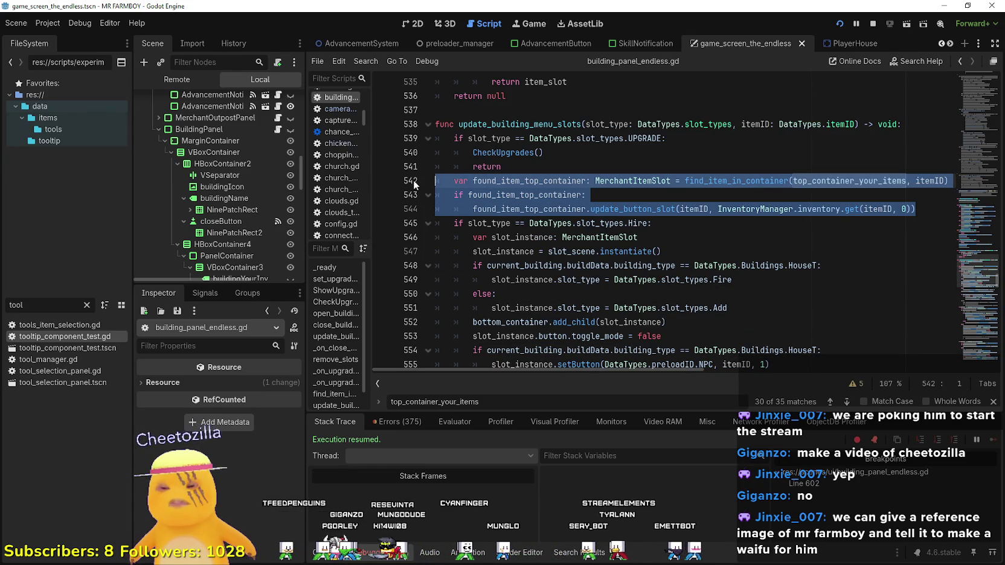
{"action": "left_click", "coordinate": [931, 207]}
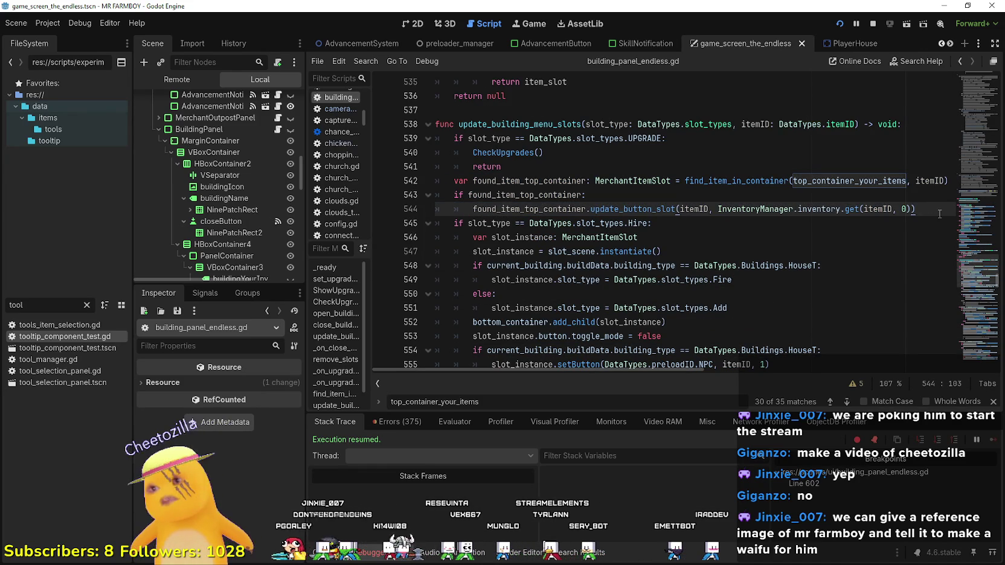
{"action": "key", "text": "Return"}
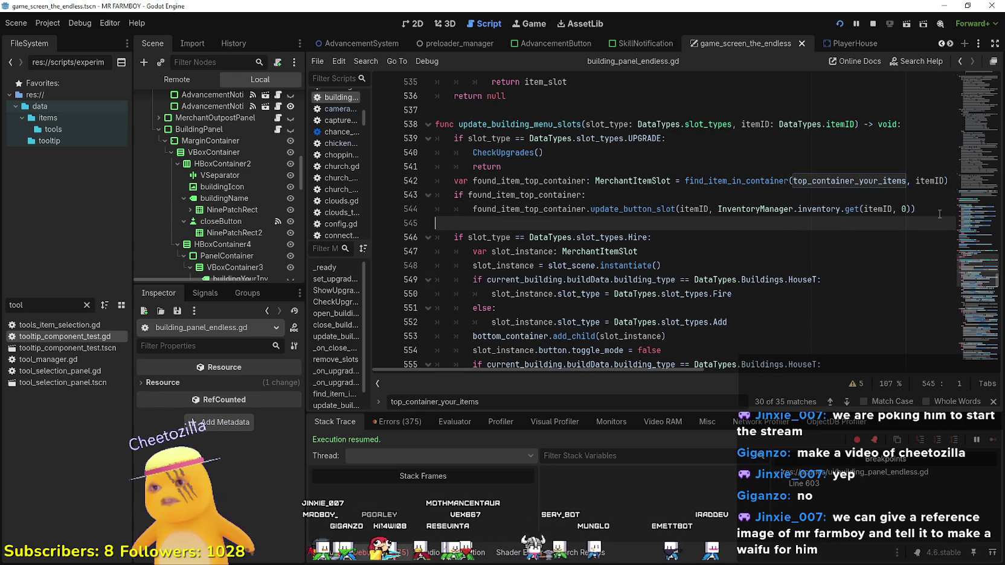
{"action": "key", "text": "ctrl+v"}
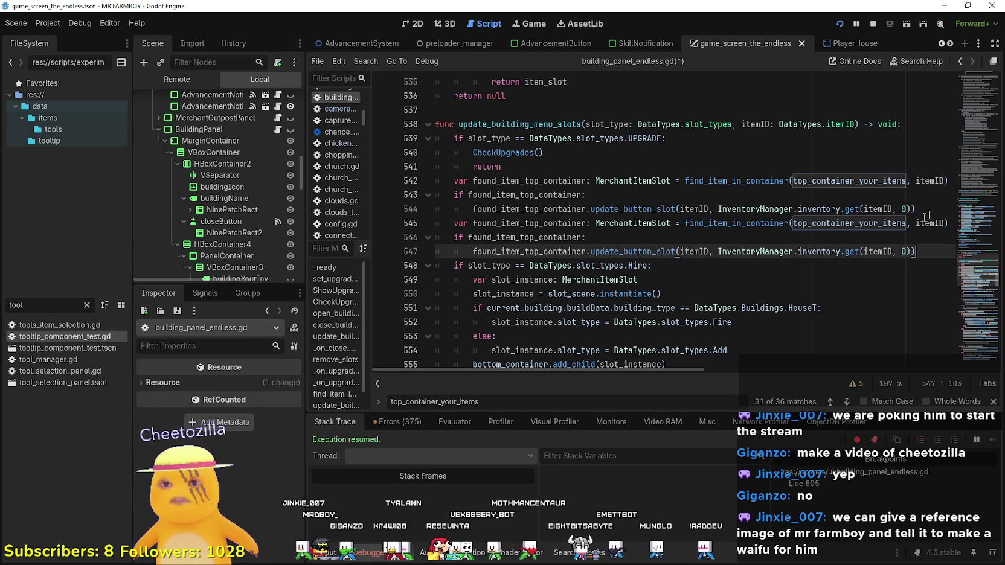
- Change the copied lookup on line 545 to search top_container_your_crops via autocomplete
{"action": "double_click", "coordinate": [887, 227]}
{"action": "type", "text": "crop"}
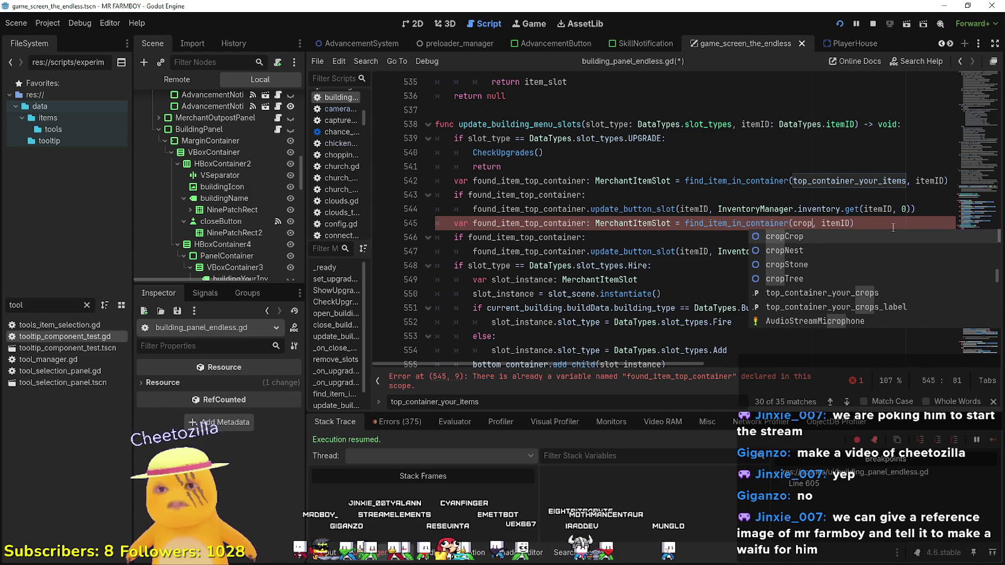
{"action": "key", "text": "Down"}
{"action": "key", "text": "Down"}
{"action": "key", "text": "Down"}
{"action": "key", "text": "Return"}
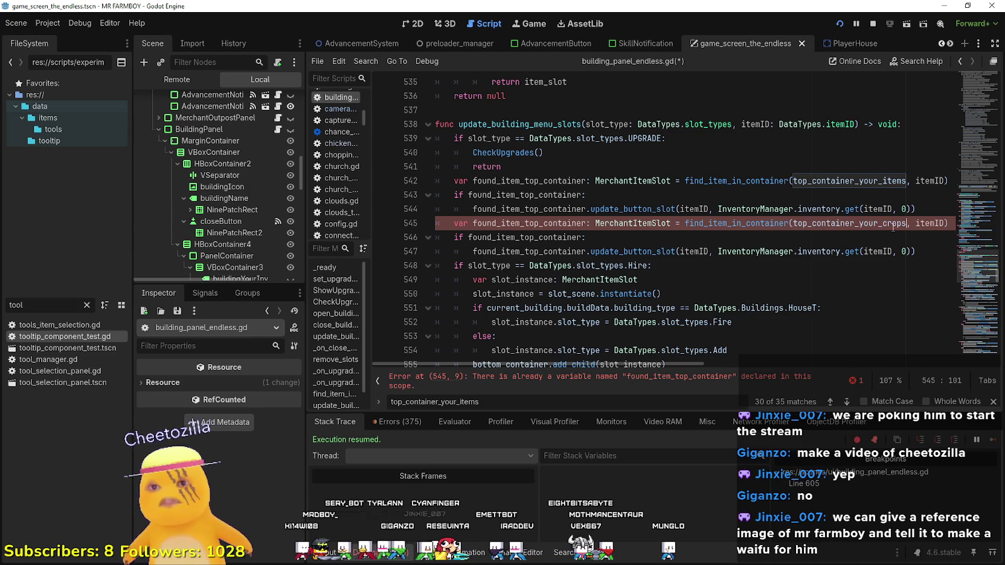
- Check the uses of found_item_top_container and put the caret at the duplicate variable's name end
{"action": "left_click", "coordinate": [535, 224]}
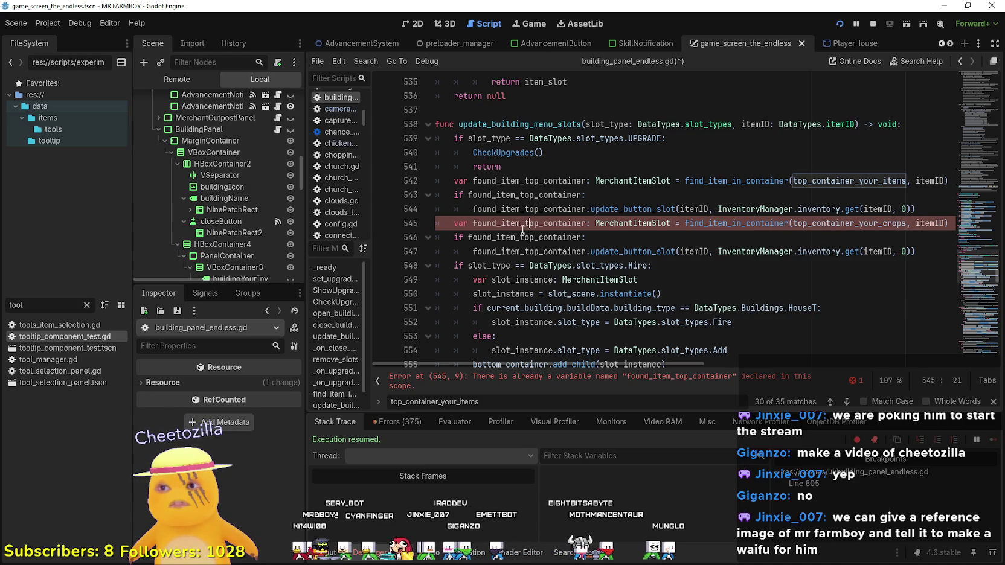
{"action": "left_click_drag", "start_coordinate": [538, 223], "coordinate": [524, 223]}
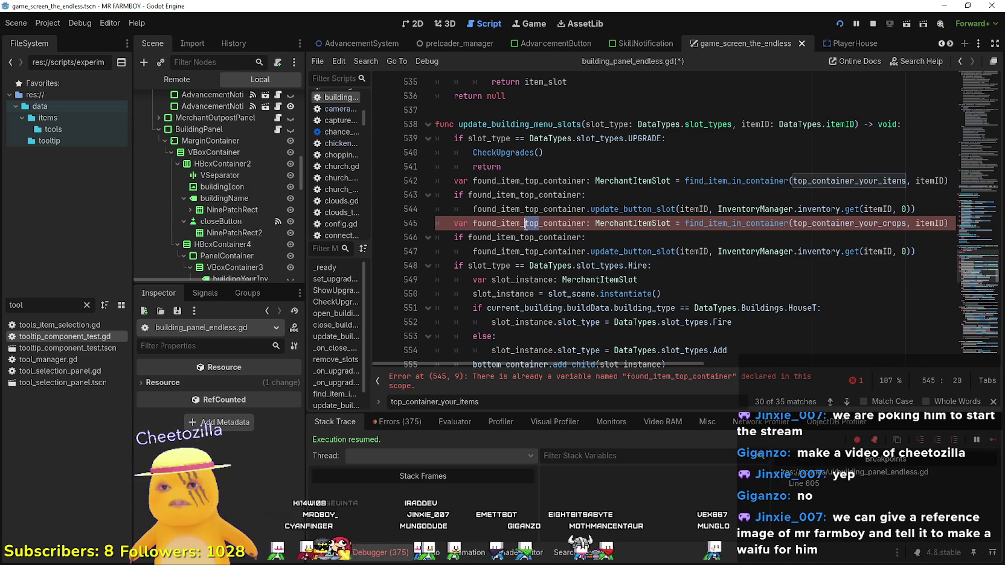
{"action": "double_click", "coordinate": [813, 183]}
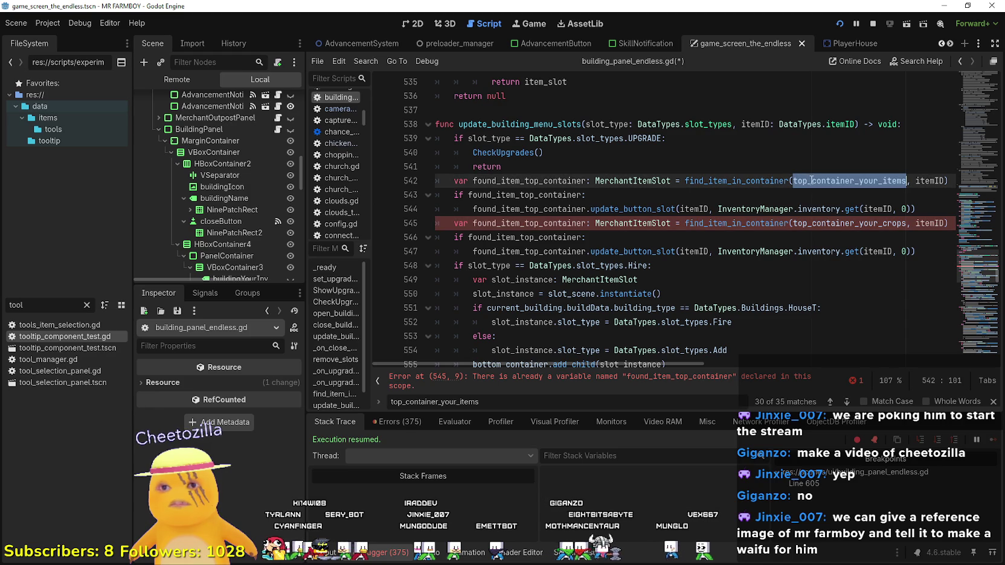
{"action": "left_click", "coordinate": [559, 175]}
{"action": "double_click", "coordinate": [553, 180]}
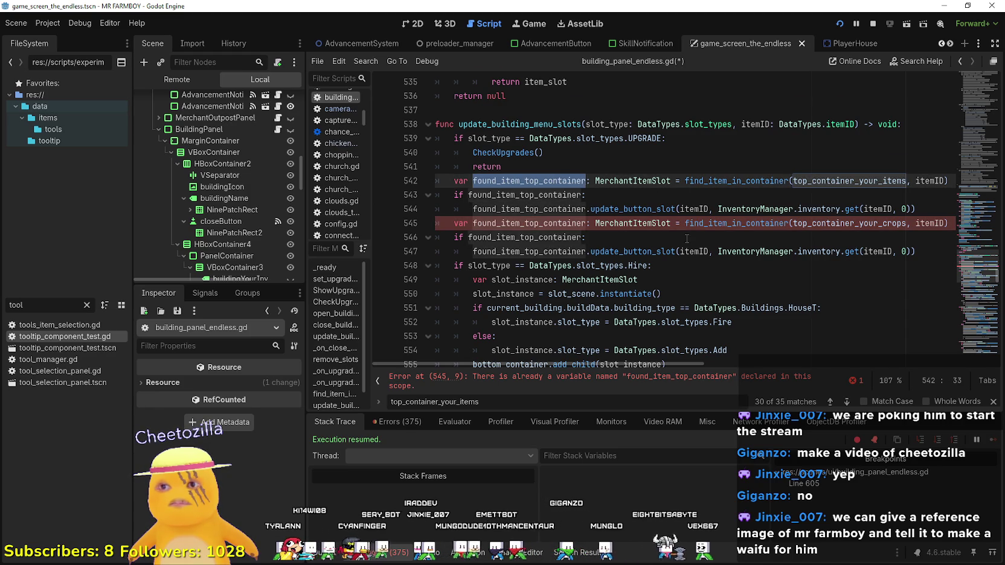
{"action": "scroll", "coordinate": [686, 238], "scroll_direction": "down", "scroll_amount": 10}
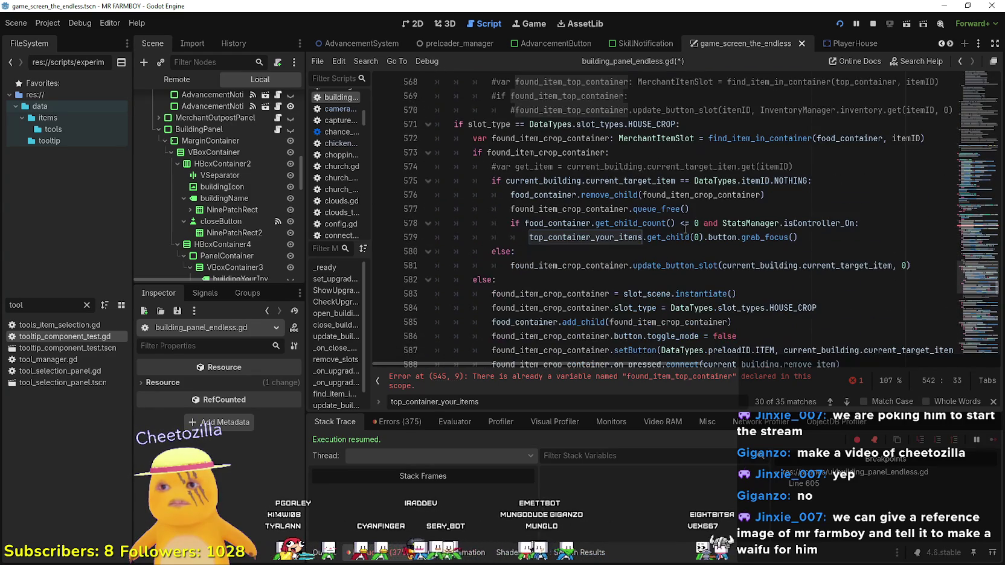
{"action": "scroll", "coordinate": [681, 193], "scroll_direction": "down", "scroll_amount": 3}
{"action": "scroll", "coordinate": [681, 211], "scroll_direction": "up", "scroll_amount": 9}
{"action": "scroll", "coordinate": [681, 221], "scroll_direction": "up", "scroll_amount": 5}
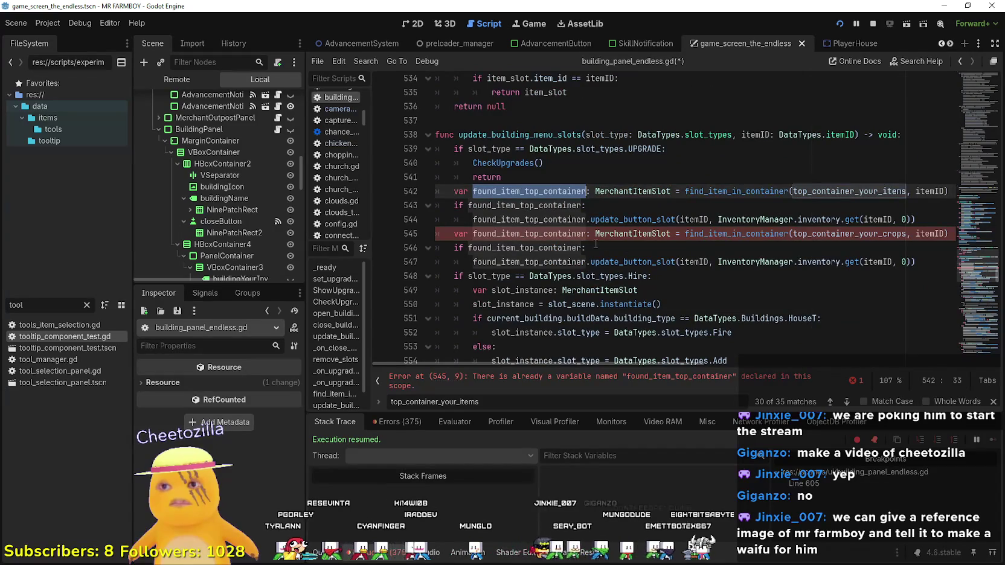
{"action": "left_click", "coordinate": [847, 233]}
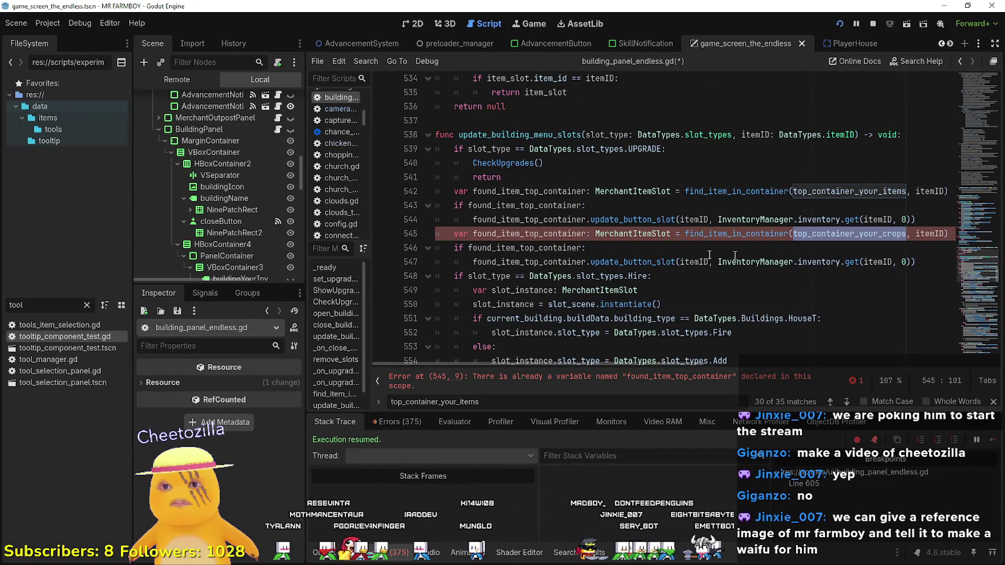
{"action": "left_click", "coordinate": [585, 233]}
- Rename the duplicate to found_item_top_container_2 and use it in lines 546 and 547
{"action": "type", "text": "_2"}
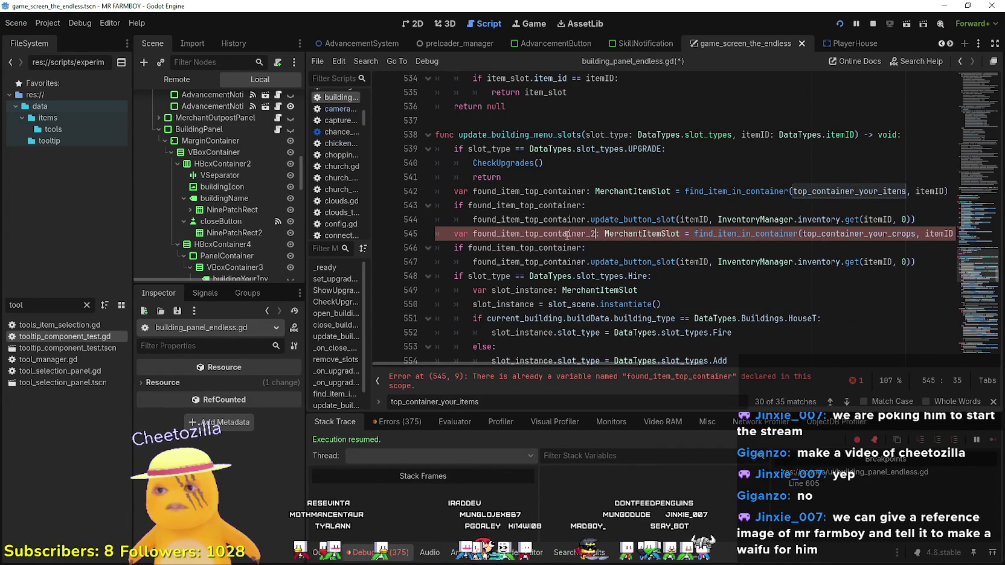
{"action": "double_click", "coordinate": [567, 235]}
{"action": "key", "text": "ctrl+c"}
{"action": "double_click", "coordinate": [530, 252]}
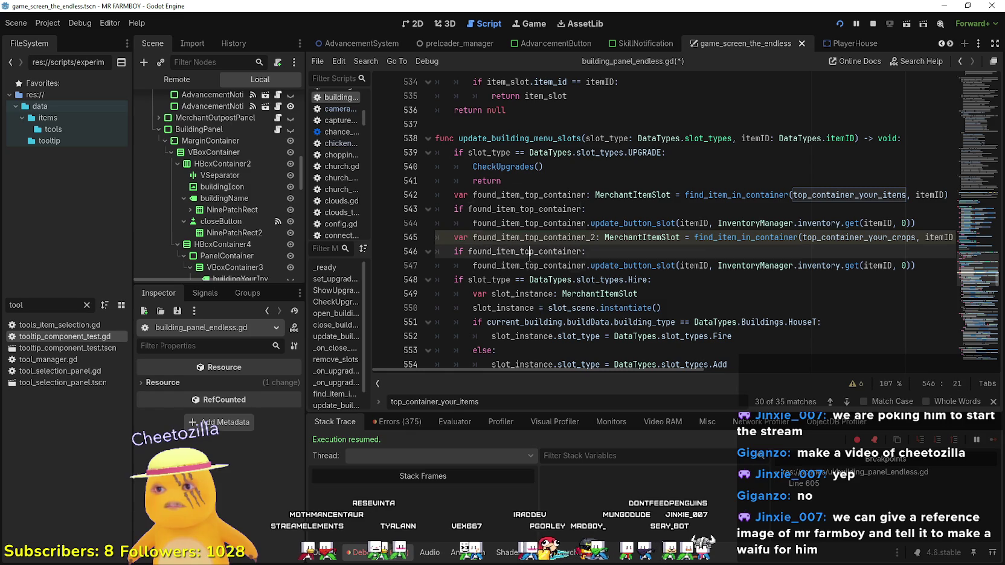
{"action": "key", "text": "ctrl+v"}
{"action": "double_click", "coordinate": [529, 267]}
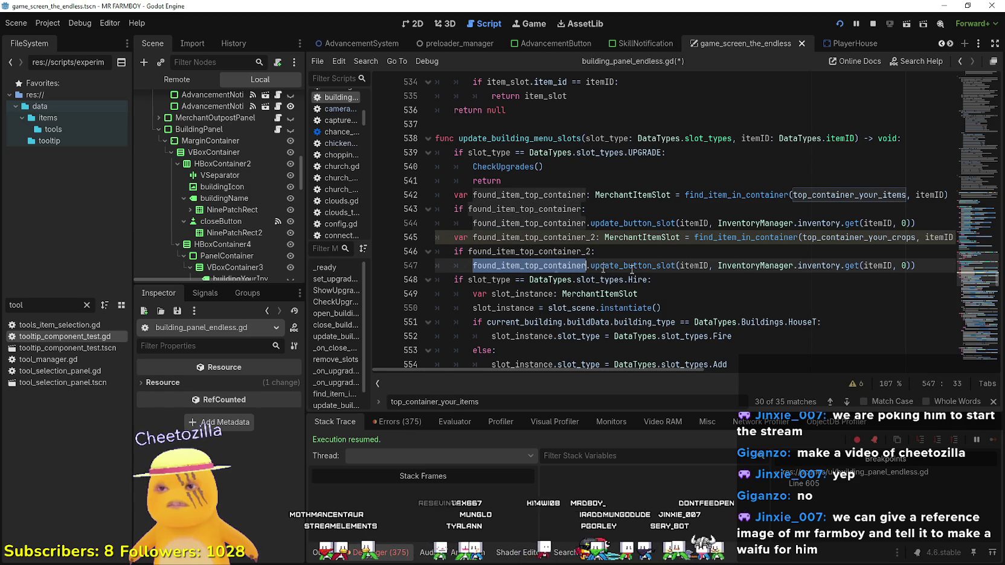
{"action": "key", "text": "ctrl+v"}
- Review the duplicated lines 545–547 and save building_panel_endless.gd
{"action": "left_click", "coordinate": [660, 248]}
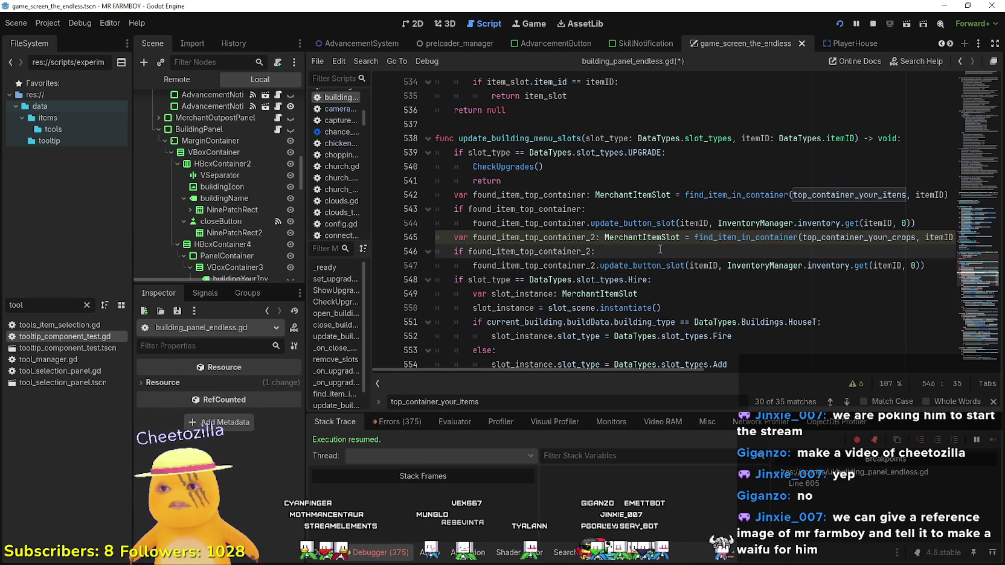
{"action": "left_click", "coordinate": [933, 264]}
{"action": "left_click", "coordinate": [942, 236]}
{"action": "left_click", "coordinate": [904, 266]}
{"action": "key", "text": "shift+Left"}
{"action": "key", "text": "shift+Left"}
{"action": "key", "text": "shift+Left"}
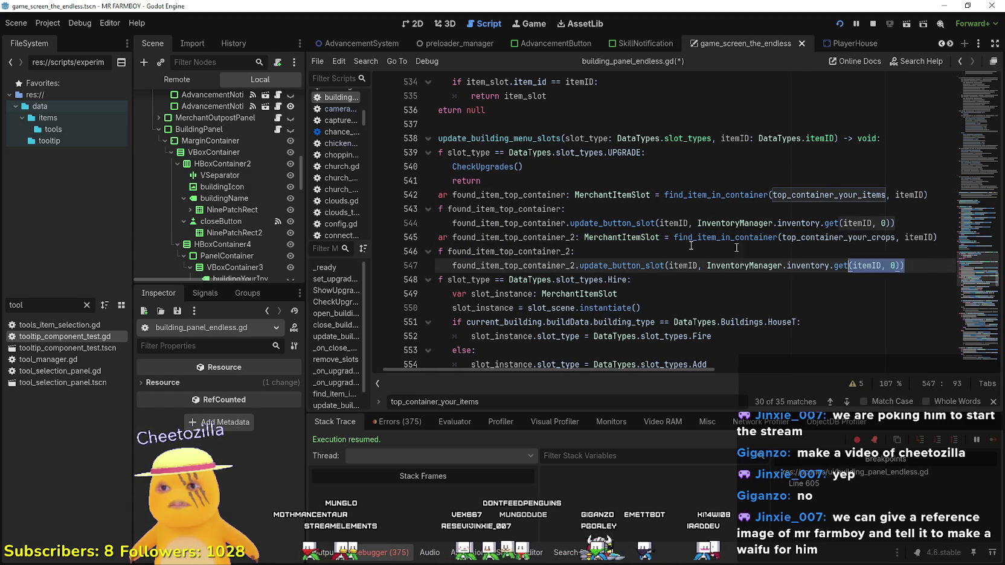
{"action": "left_click", "coordinate": [425, 236], "text": "shift"}
{"action": "left_click", "coordinate": [656, 239]}
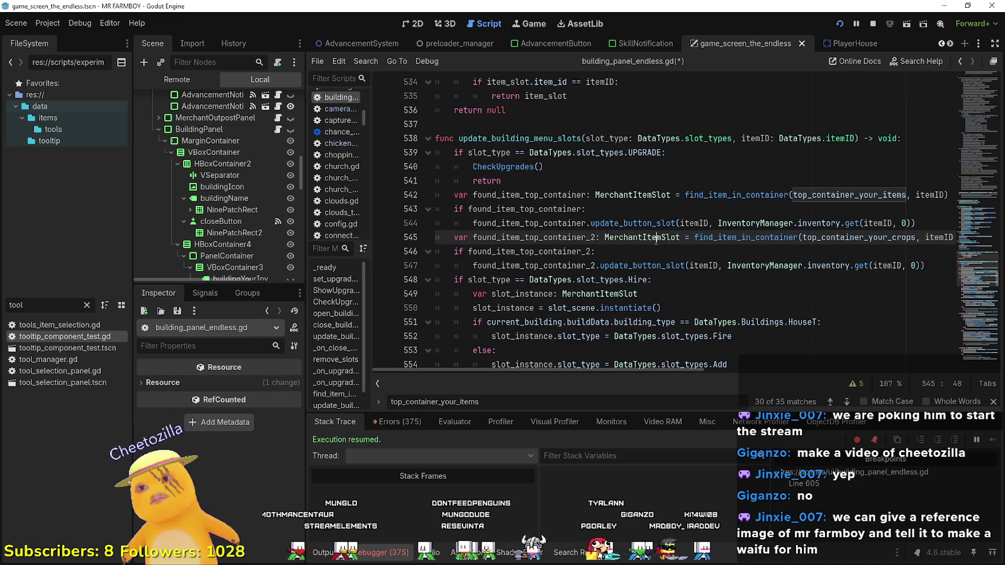
{"action": "key", "text": "ctrl+s"}
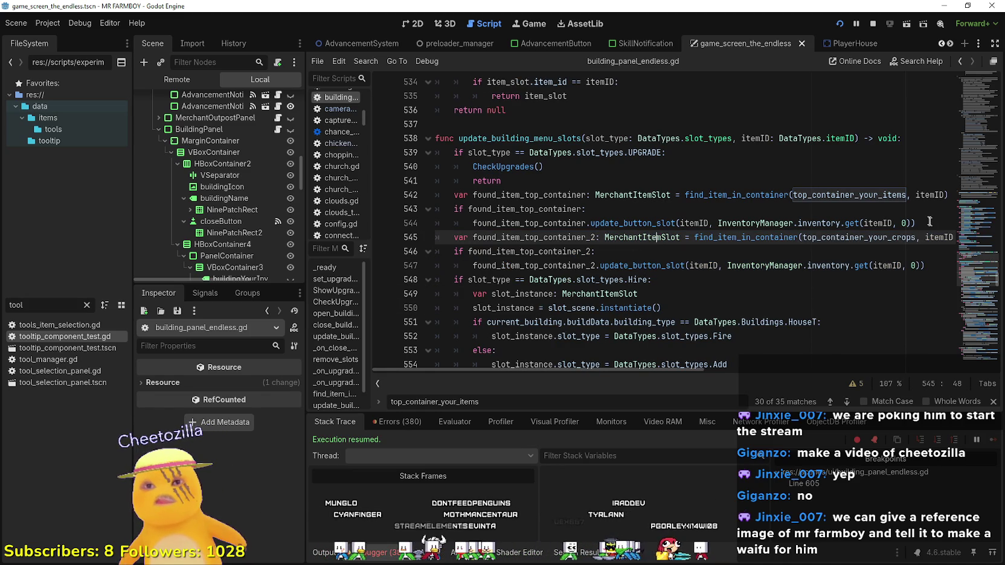
- Add a blank line after the UPGRADE branch's return on line 541
{"action": "left_click", "coordinate": [932, 222]}
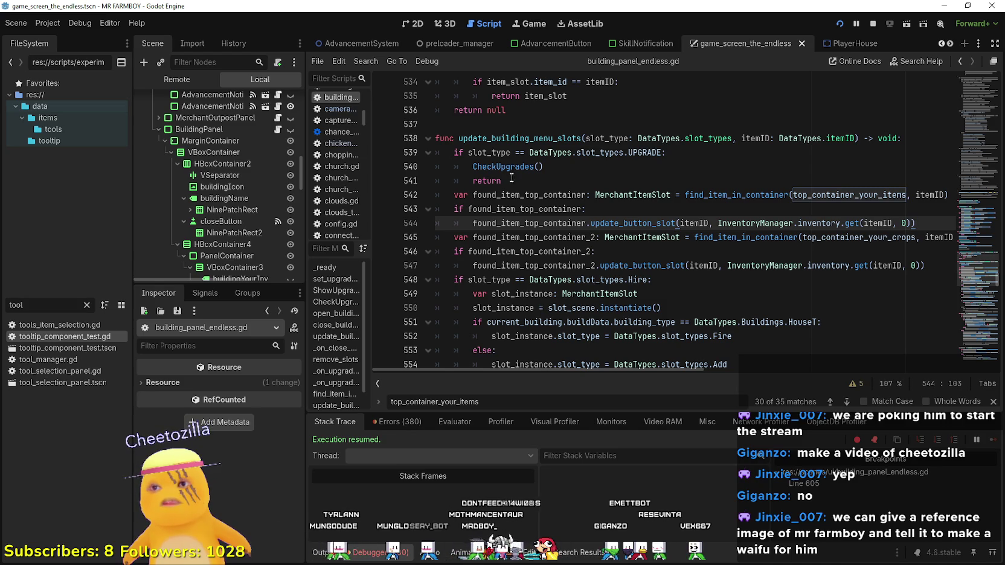
{"action": "left_click", "coordinate": [516, 183]}
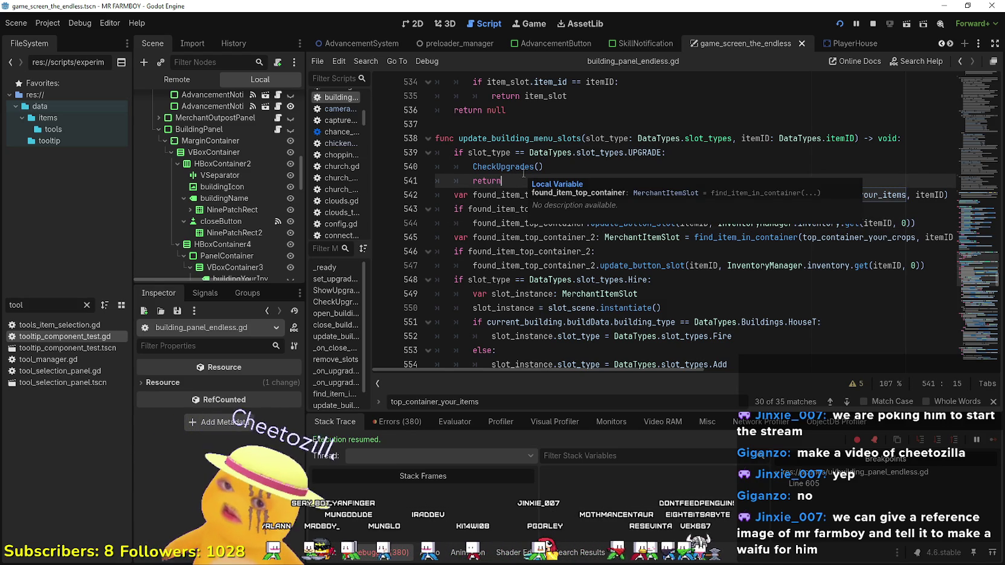
{"action": "key", "text": "Return"}
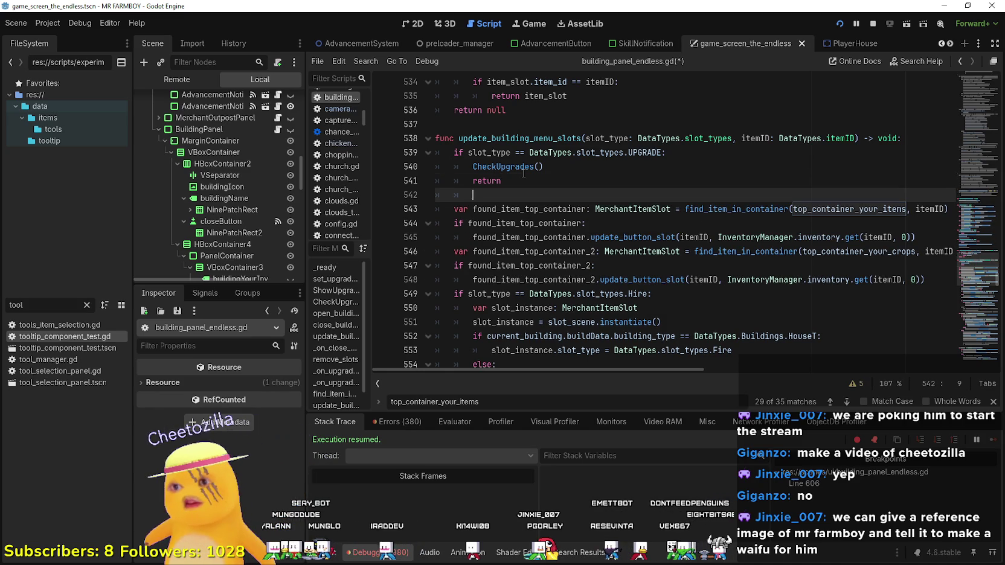
- Write a top_container_hirable.visible condition on the new line
{"action": "type", "text": "ifto"}
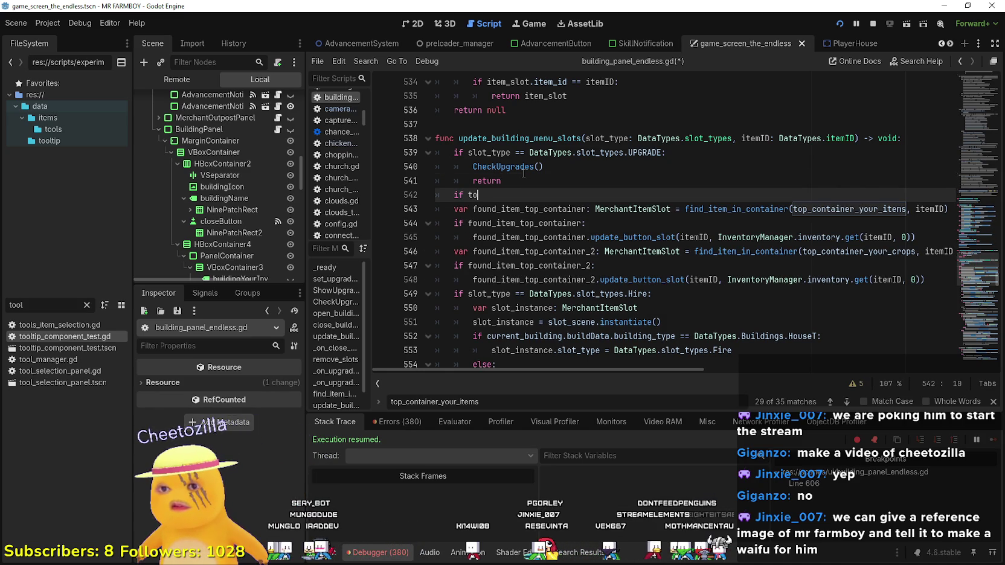
{"action": "key", "text": "Return"}
{"action": "type", "text": "is_vi"}
{"action": "key", "text": "BackSpace"}
{"action": "key", "text": "BackSpace"}
{"action": "key", "text": "BackSpace"}
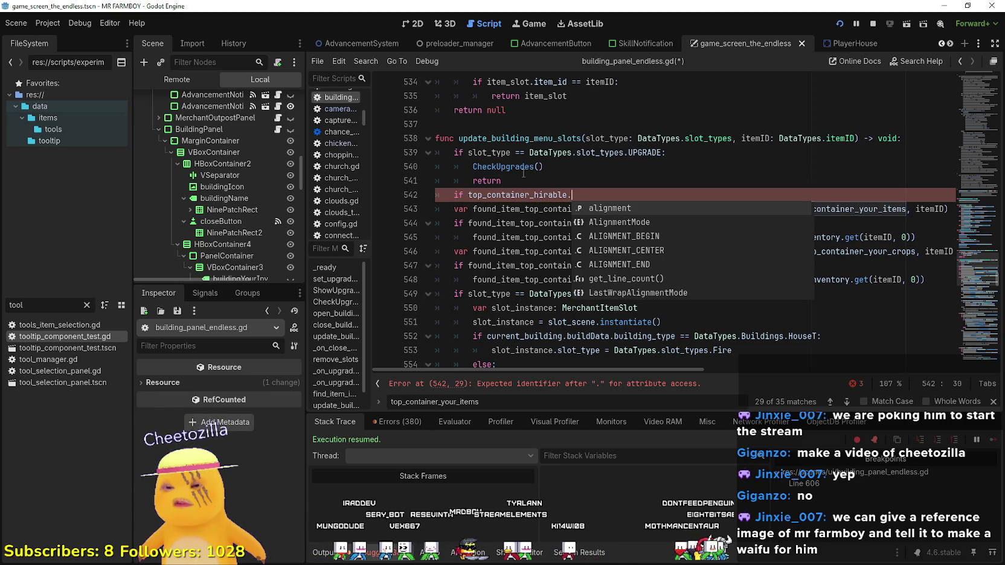
{"action": "type", "text": "vi"}
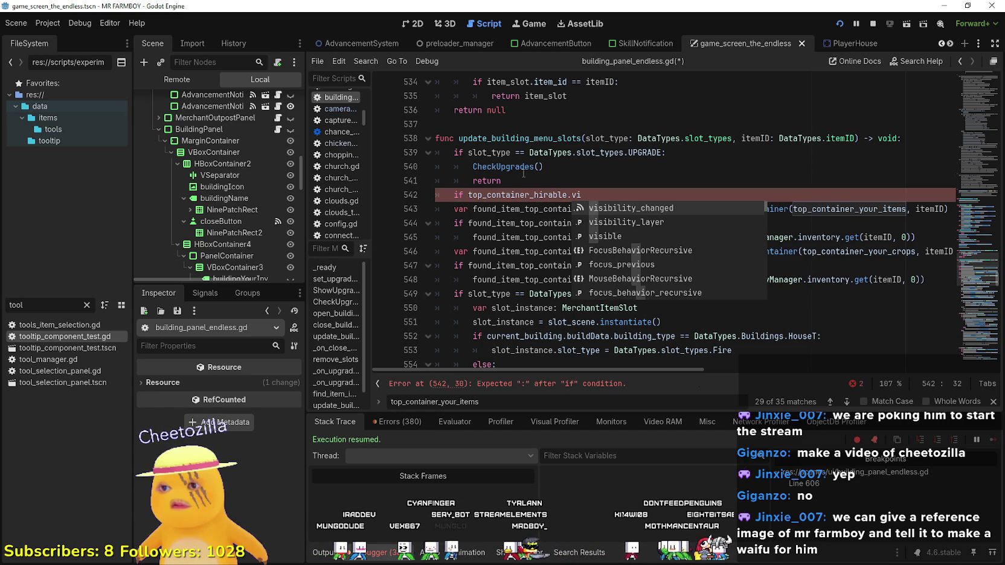
{"action": "type", "text": "sb"}
{"action": "key", "text": "Down"}
{"action": "key", "text": "Down"}
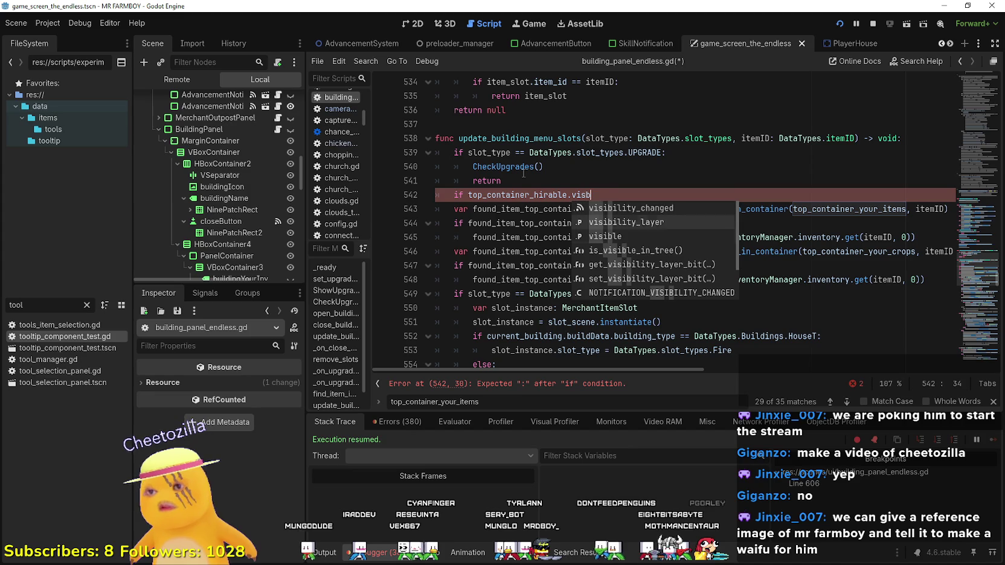
{"action": "key", "text": "Return"}
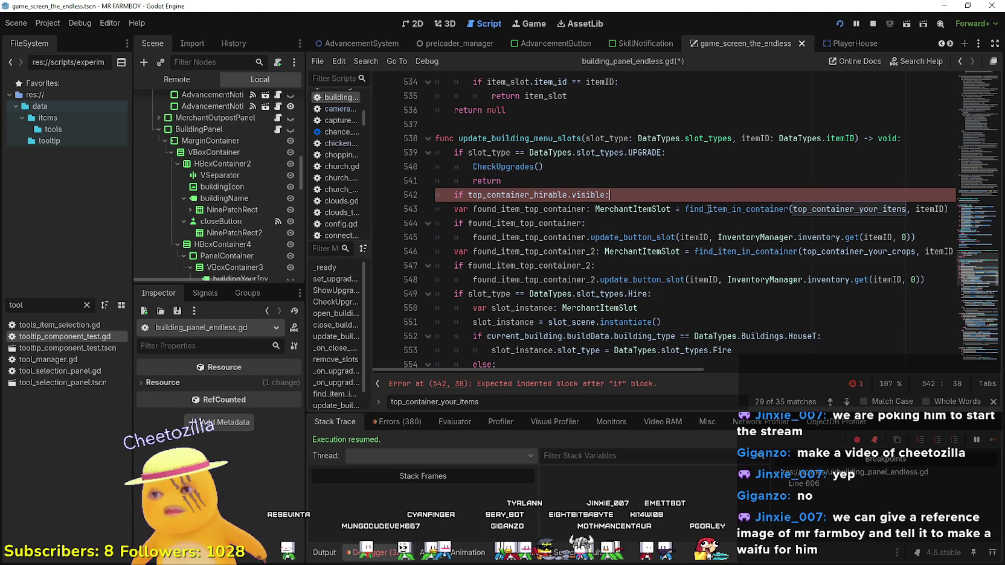
- Indent the items lookup-and-update block under the visibility check and add a line after it
{"action": "left_click", "coordinate": [449, 217]}
{"action": "left_click", "coordinate": [450, 209]}
{"action": "key", "text": "Tab"}
{"action": "left_click", "coordinate": [450, 223]}
{"action": "key", "text": "Tab"}
{"action": "left_click", "coordinate": [464, 236]}
{"action": "key", "text": "Tab"}
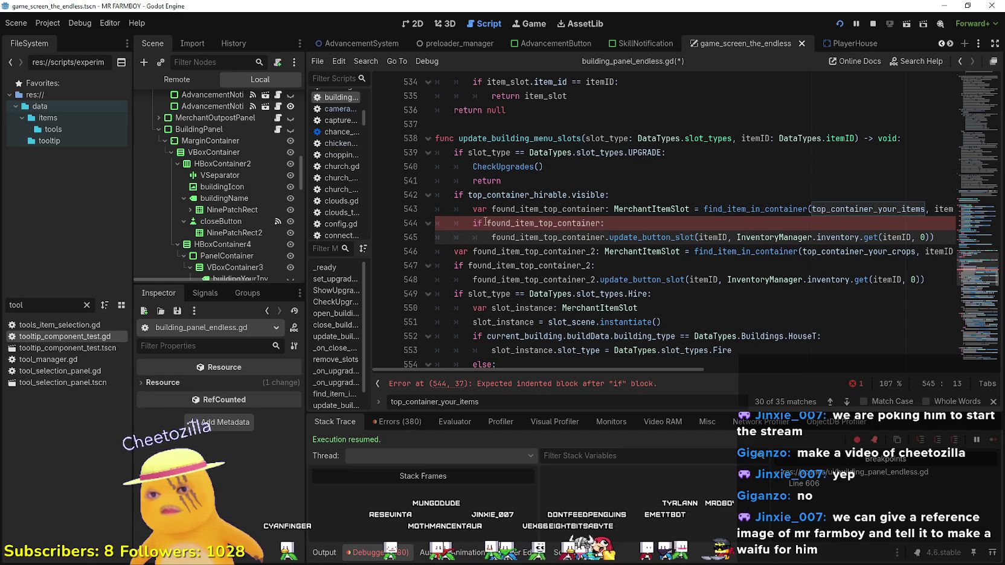
{"action": "scroll", "coordinate": [537, 245], "scroll_direction": "down", "scroll_amount": 3}
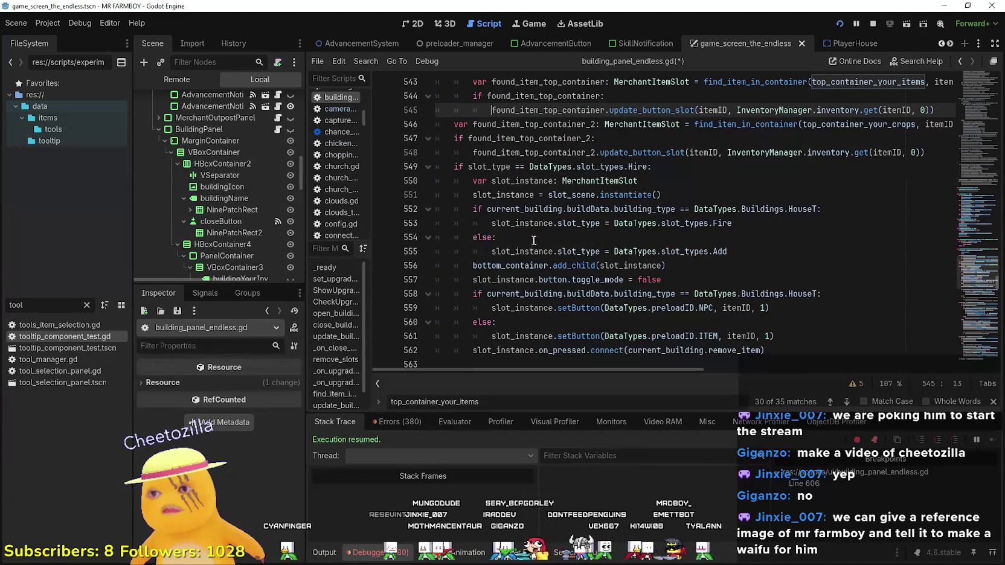
{"action": "scroll", "coordinate": [534, 240], "scroll_direction": "up", "scroll_amount": 3}
{"action": "key", "text": "End"}
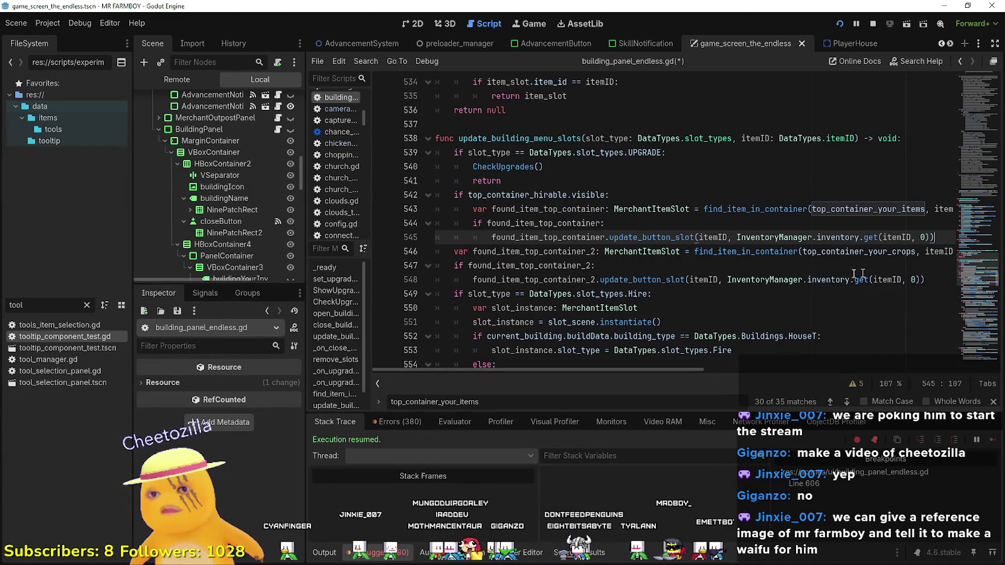
{"action": "mouse_move", "coordinate": [838, 280]}
{"action": "key", "text": "Return"}
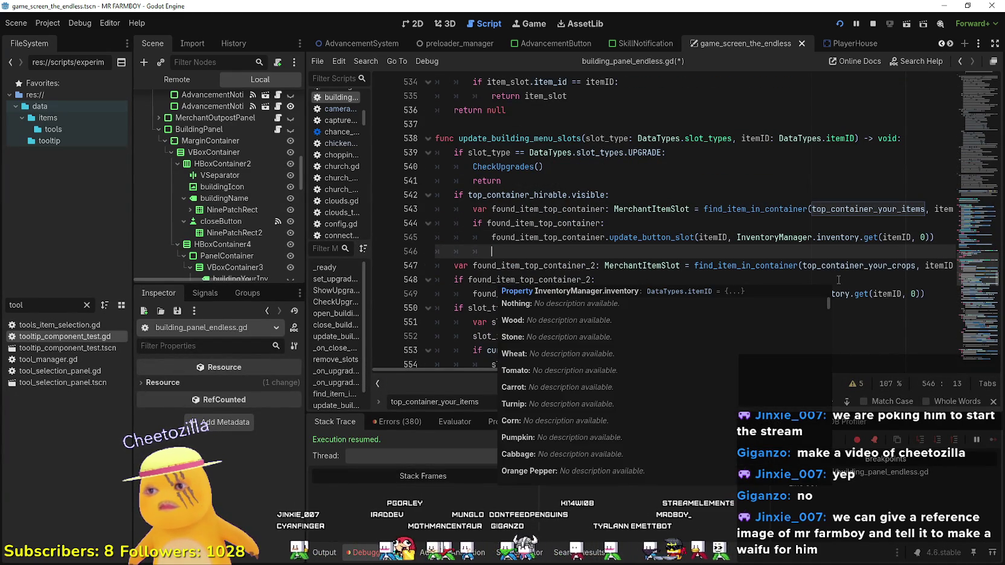
{"action": "key", "text": "BackSpace"}
- Add an 'if top_container_your_crops' check and indent the crops block beneath it
{"action": "type", "text": "if top"}
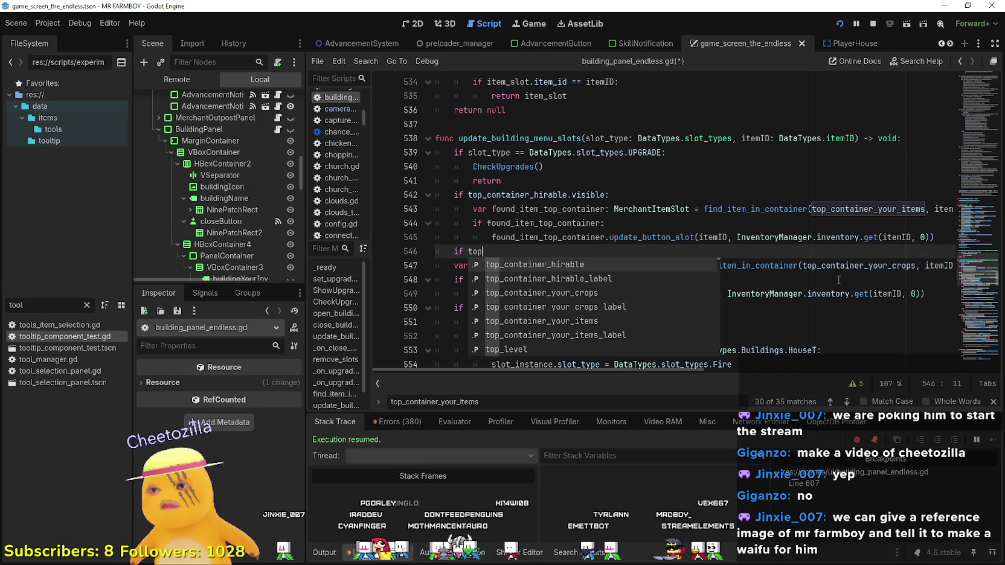
{"action": "key", "text": "Down"}
{"action": "key", "text": "Down"}
{"action": "key", "text": "Down"}
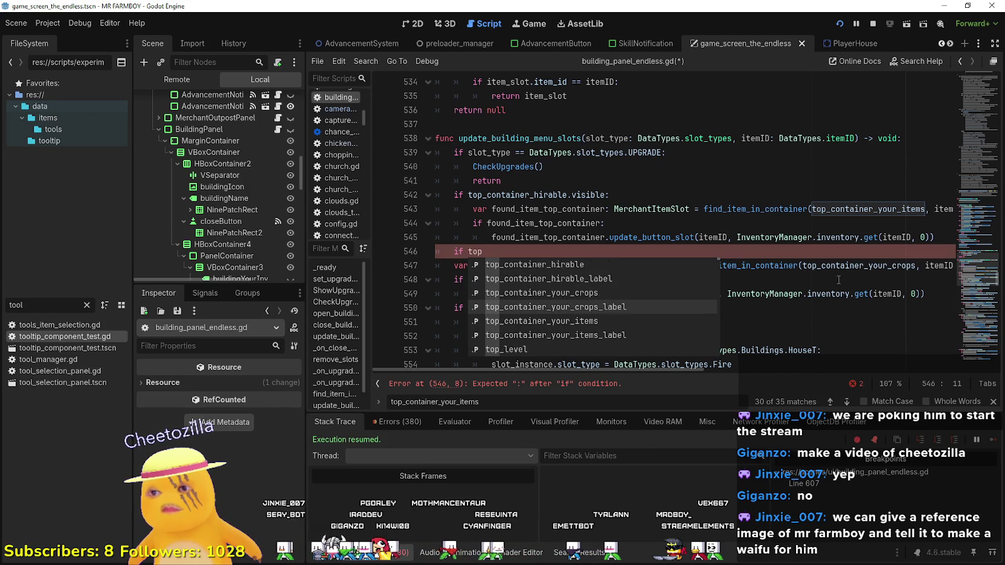
{"action": "key", "text": "Up"}
{"action": "key", "text": "Return"}
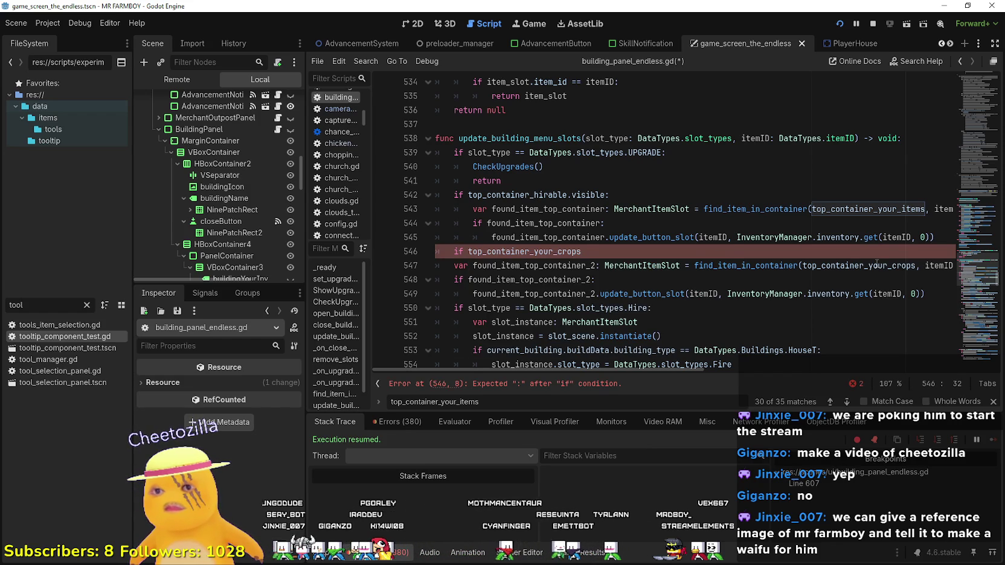
{"action": "key", "text": "Down"}
{"action": "key", "text": "Home"}
{"action": "key", "text": "Tab"}
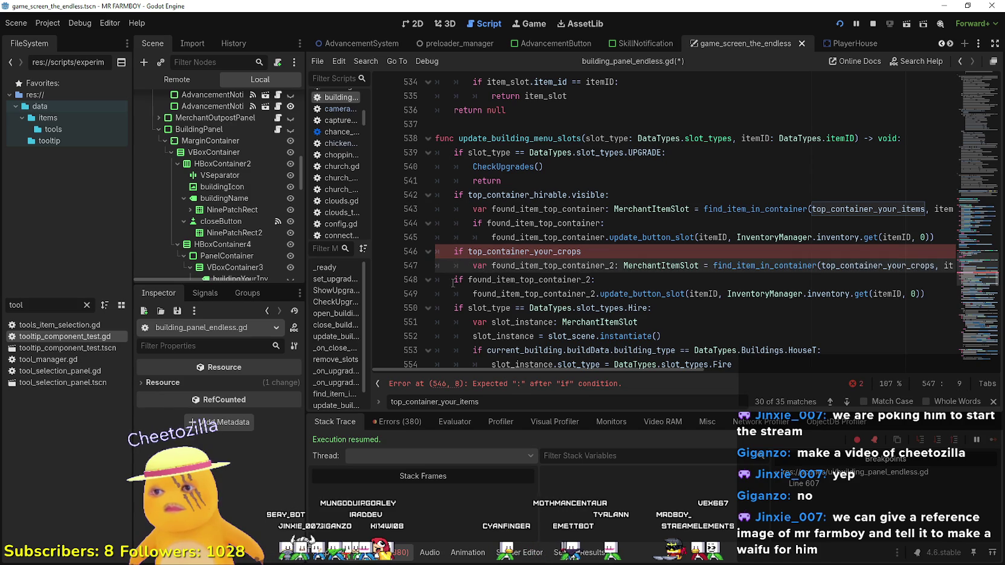
{"action": "key", "text": "Down"}
{"action": "key", "text": "Tab"}
{"action": "key", "text": "Down"}
{"action": "key", "text": "Tab"}
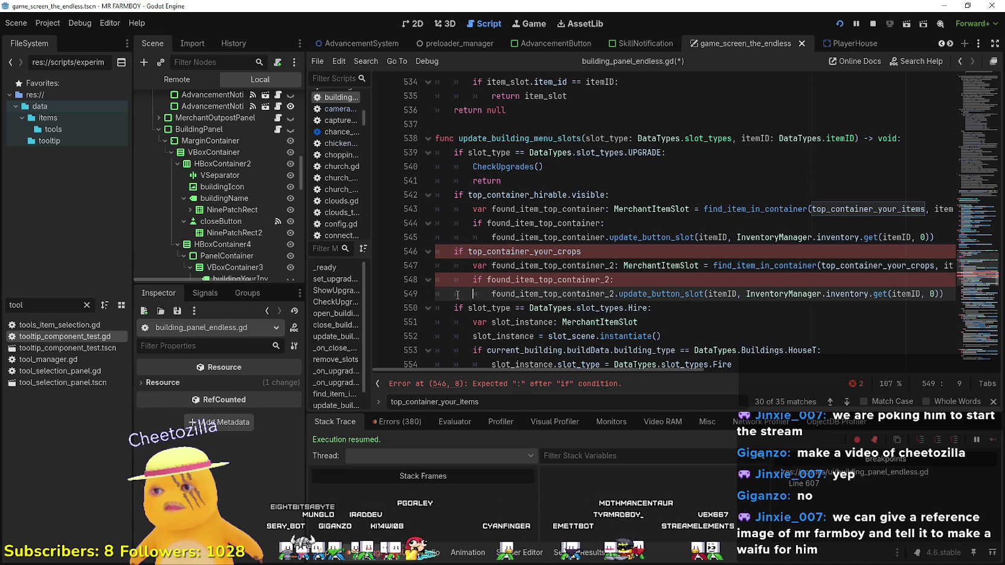
{"action": "key", "text": "Up"}
{"action": "key", "text": "Up"}
{"action": "key", "text": "Up"}
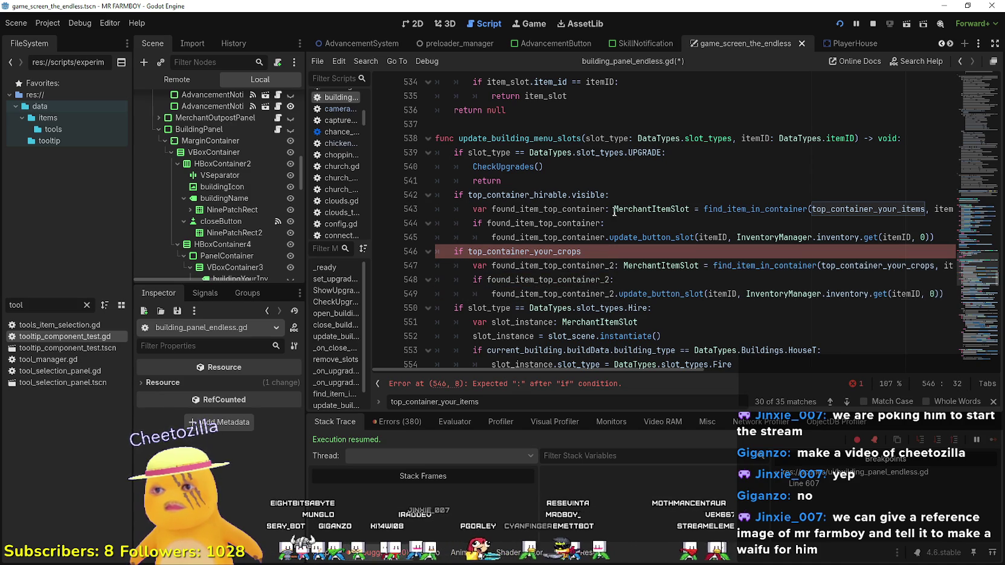
- Append .visible to the crops condition, make line 542 check top_container_your_items, and save
{"action": "left_click", "coordinate": [596, 195]}
{"action": "left_click", "coordinate": [591, 251]}
{"action": "type", "text": ".visible:"}
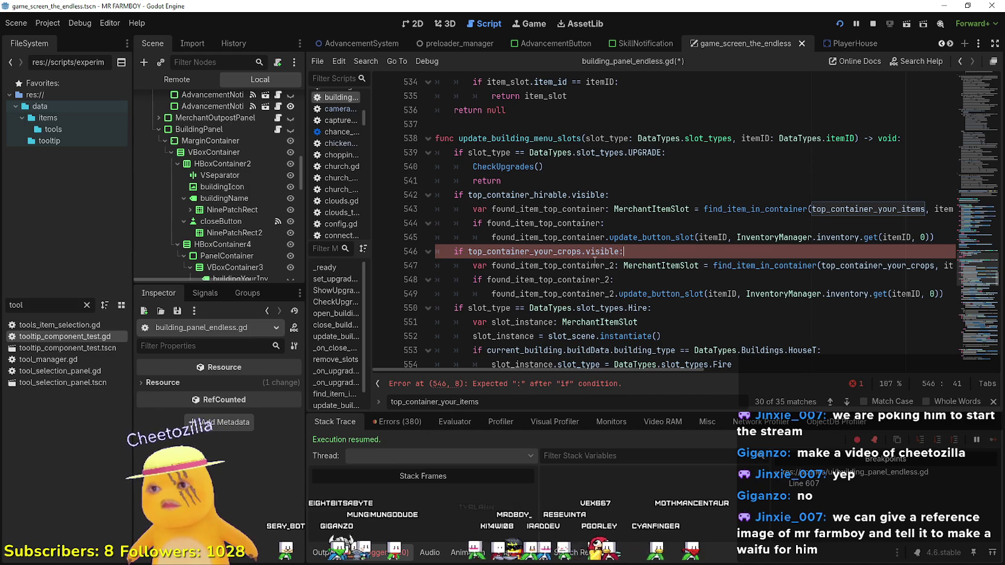
{"action": "key", "text": "Down"}
{"action": "key", "text": "Down"}
{"action": "key", "text": "Down"}
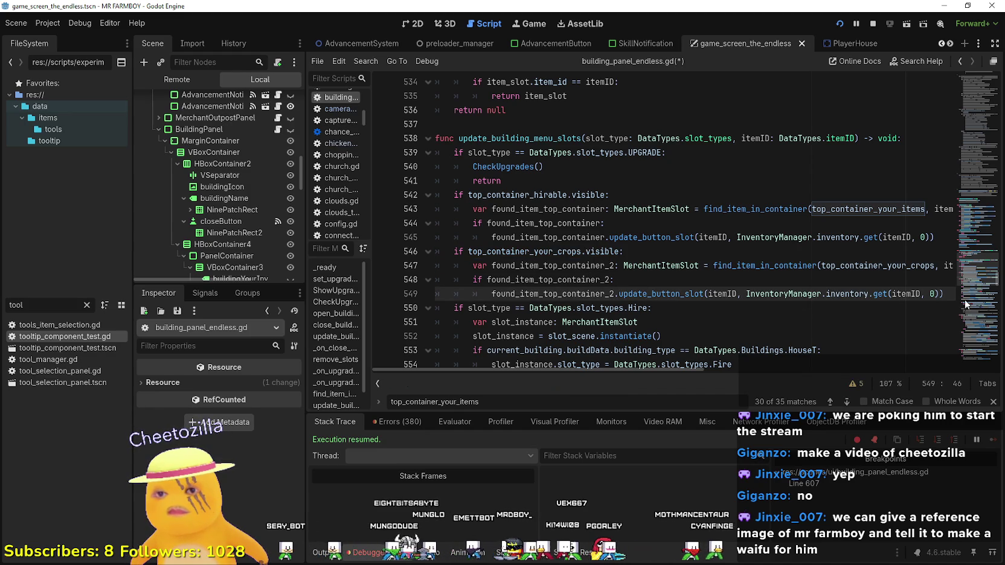
{"action": "left_click", "coordinate": [946, 293]}
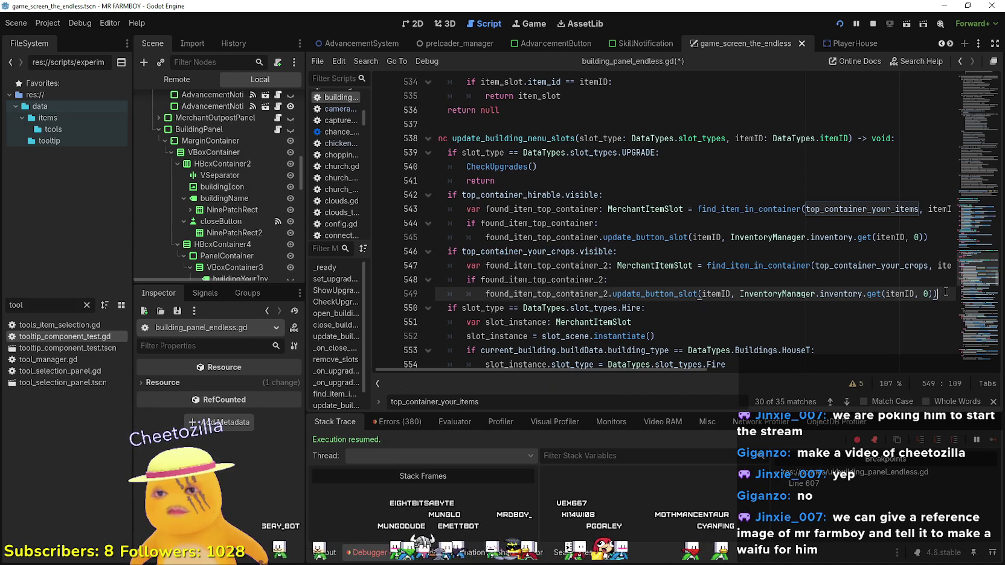
{"action": "left_click", "coordinate": [868, 209]}
{"action": "double_click", "coordinate": [536, 195]}
{"action": "type", "text": "top_container_your_items"}
{"action": "left_click", "coordinate": [677, 224]}
{"action": "key", "text": "ctrl+s"}
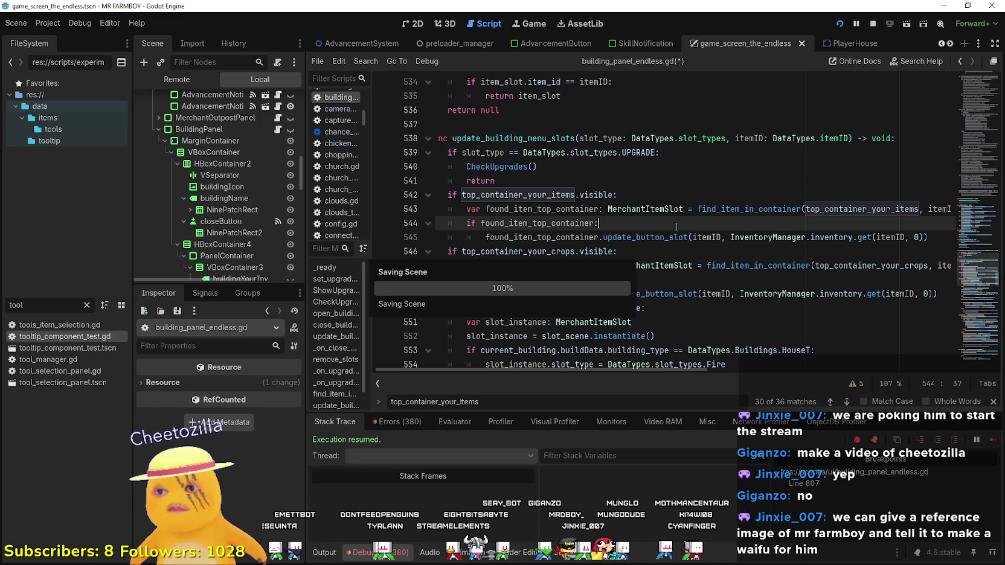
- Review the crops condition on line 546, then switch to the running game
{"action": "left_click", "coordinate": [652, 251]}
{"action": "left_click", "coordinate": [701, 294]}
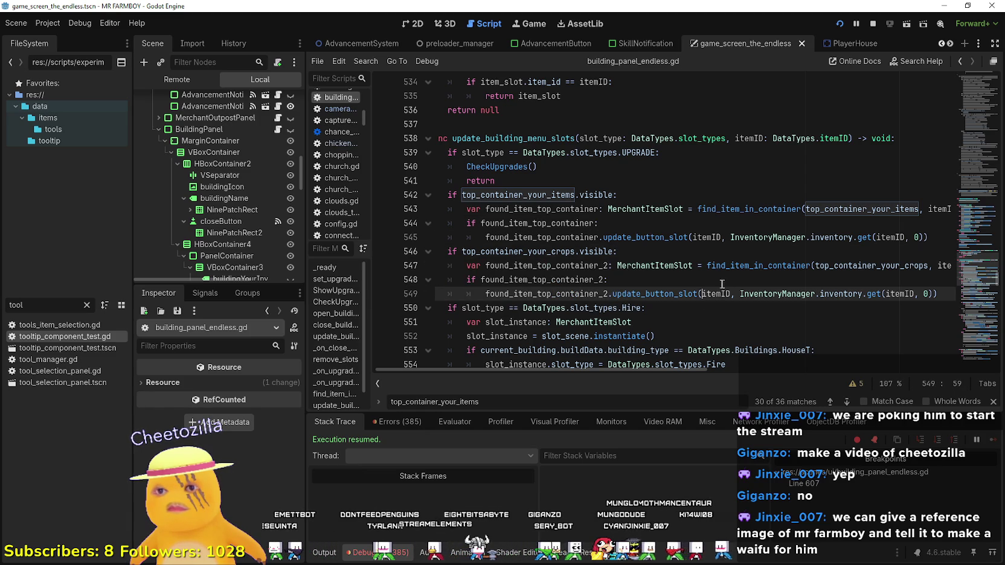
{"action": "key", "text": "alt+Tab"}
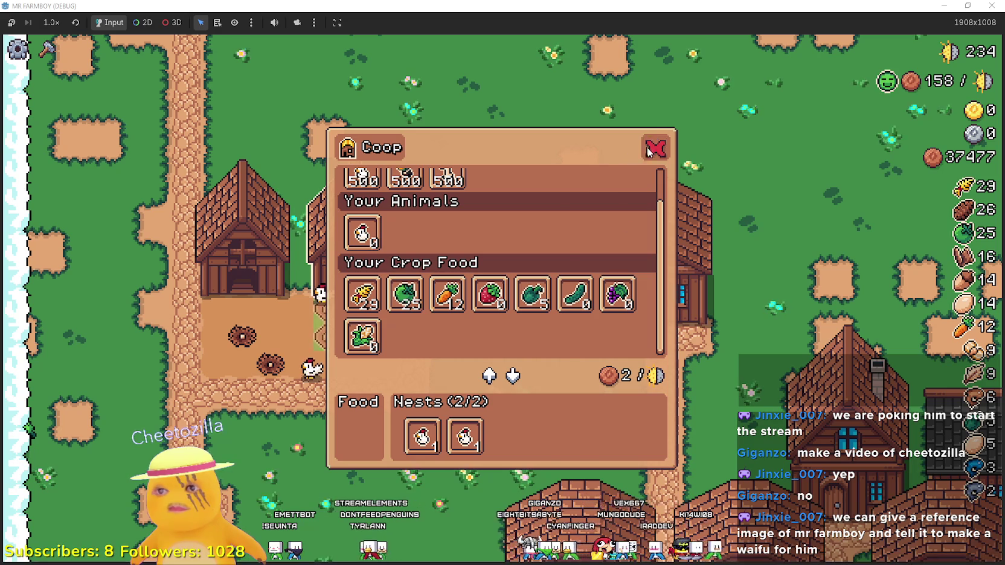
- Close the Shop, open a building panel, and resume the game paused at the breakpoint
{"action": "left_click", "coordinate": [715, 299]}
{"action": "left_click", "coordinate": [694, 306]}
{"action": "key", "text": "alt+Tab"}
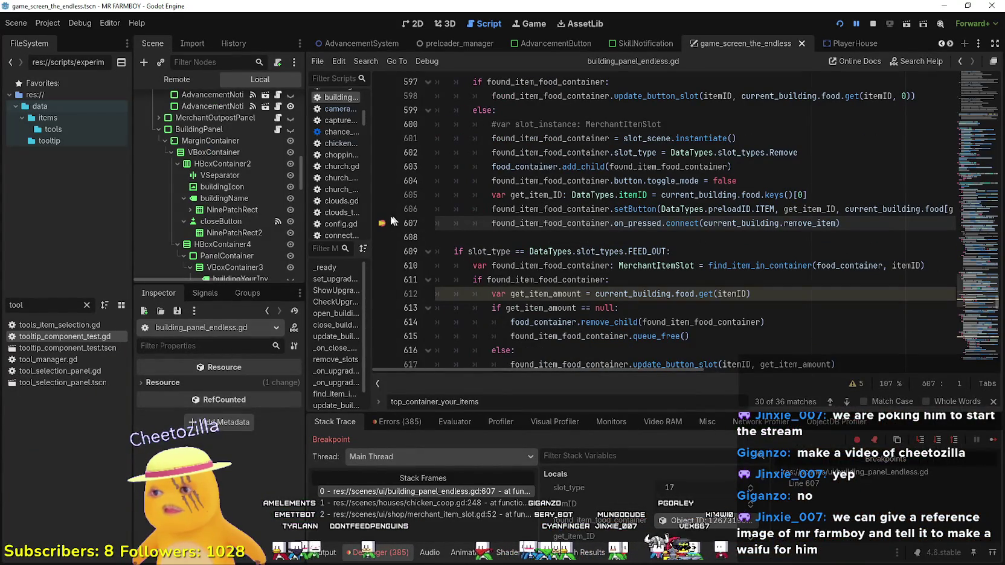
{"action": "key", "text": "F12"}
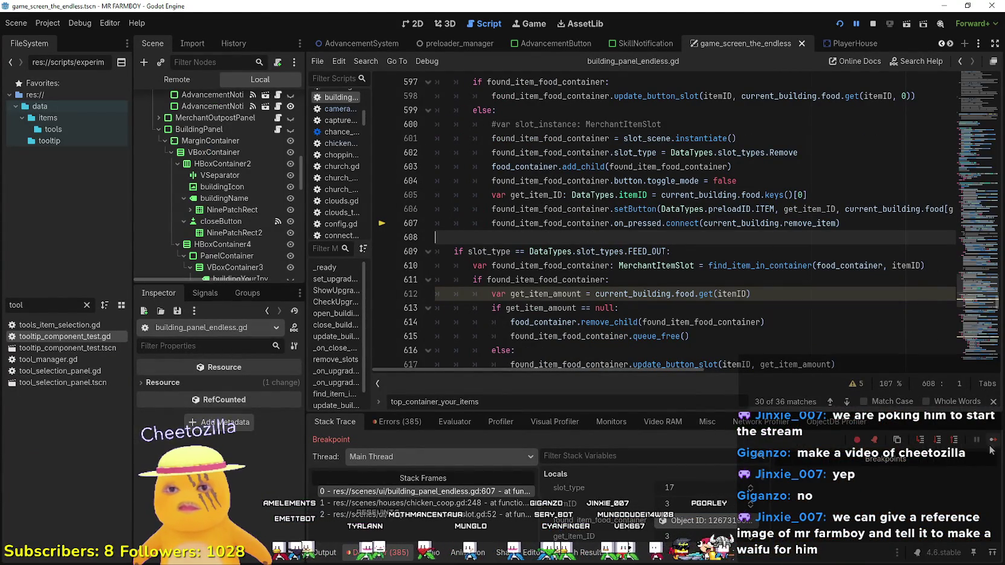
{"action": "key", "text": "alt+Tab"}
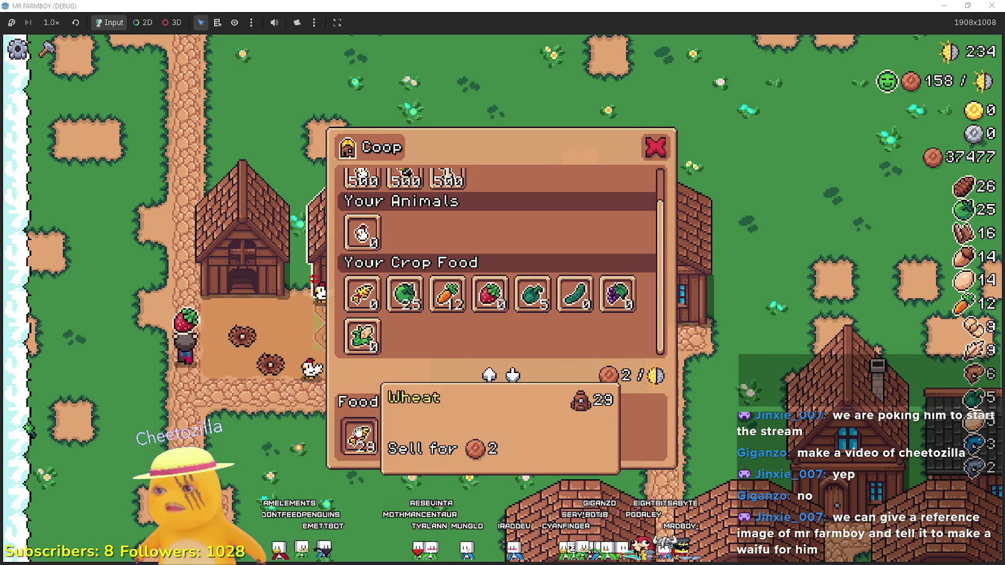
- Put the 28 wheat into the Coop's Food slot and send the nesting chickens out
{"action": "mouse_move", "coordinate": [366, 296]}
{"action": "left_click", "coordinate": [361, 434]}
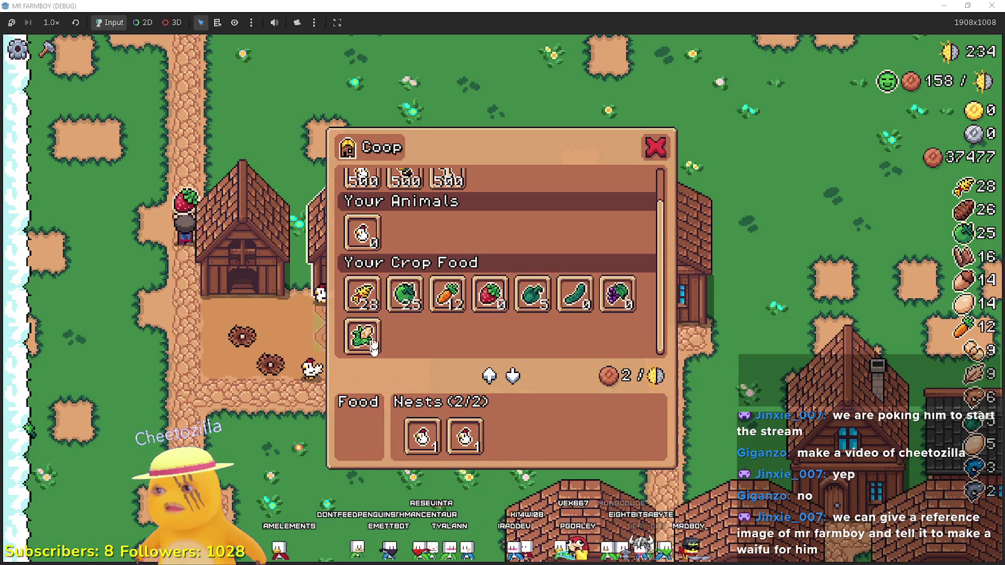
{"action": "left_click", "coordinate": [374, 306]}
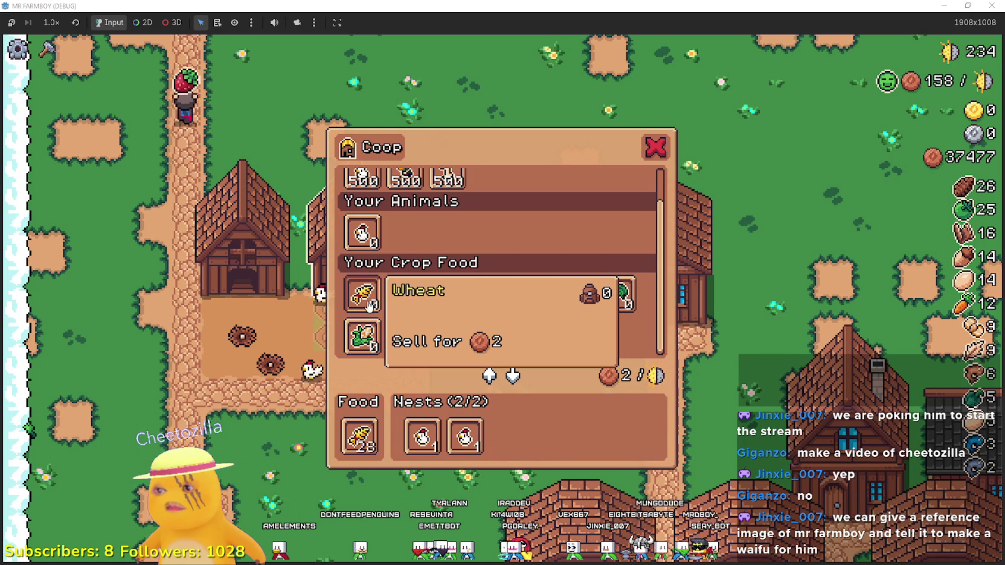
{"action": "scroll", "coordinate": [431, 281], "scroll_direction": "down", "scroll_amount": 1}
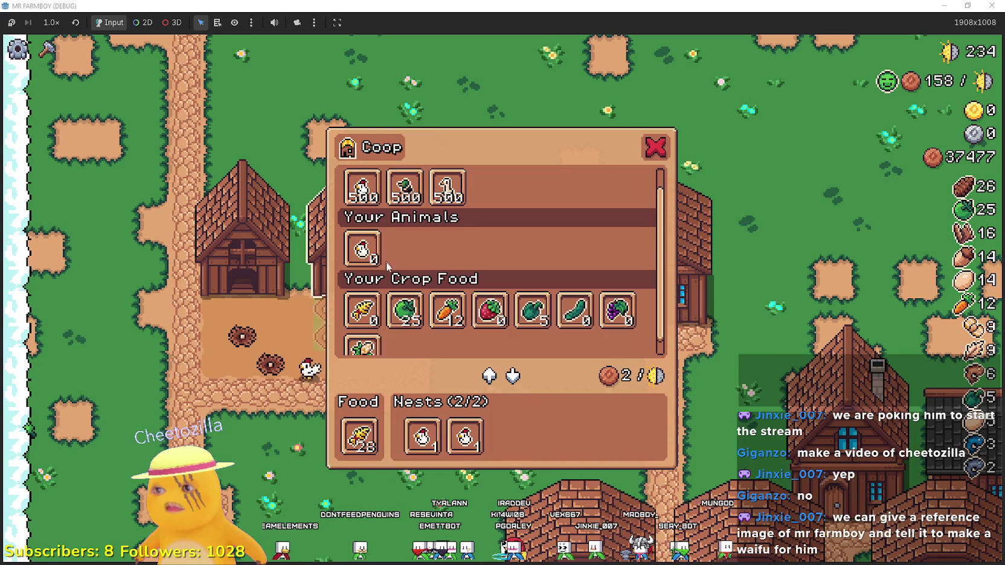
{"action": "left_click", "coordinate": [452, 444]}
{"action": "left_click", "coordinate": [421, 437]}
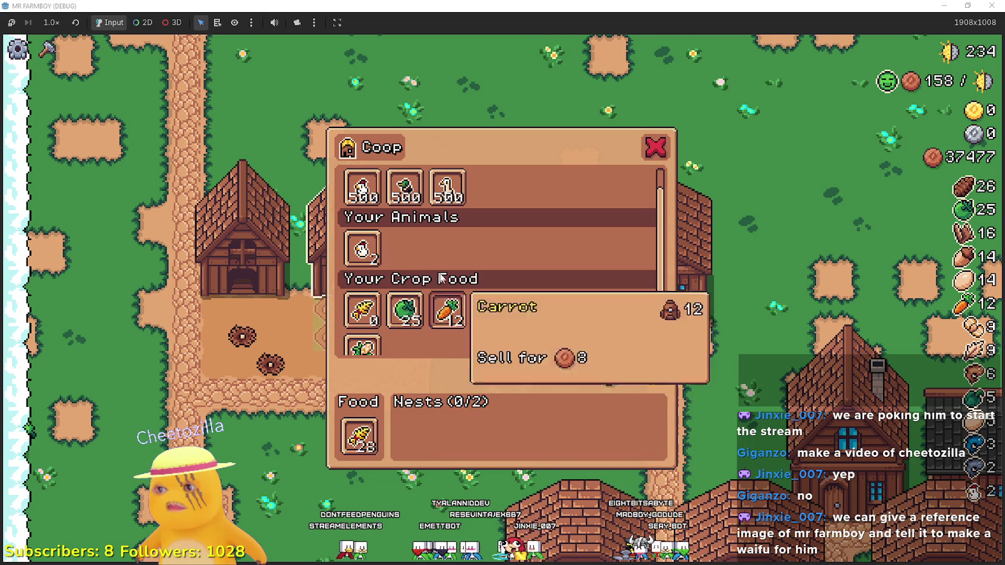
- Buy two chickens and a duck for the Coop
{"action": "left_click", "coordinate": [366, 188]}
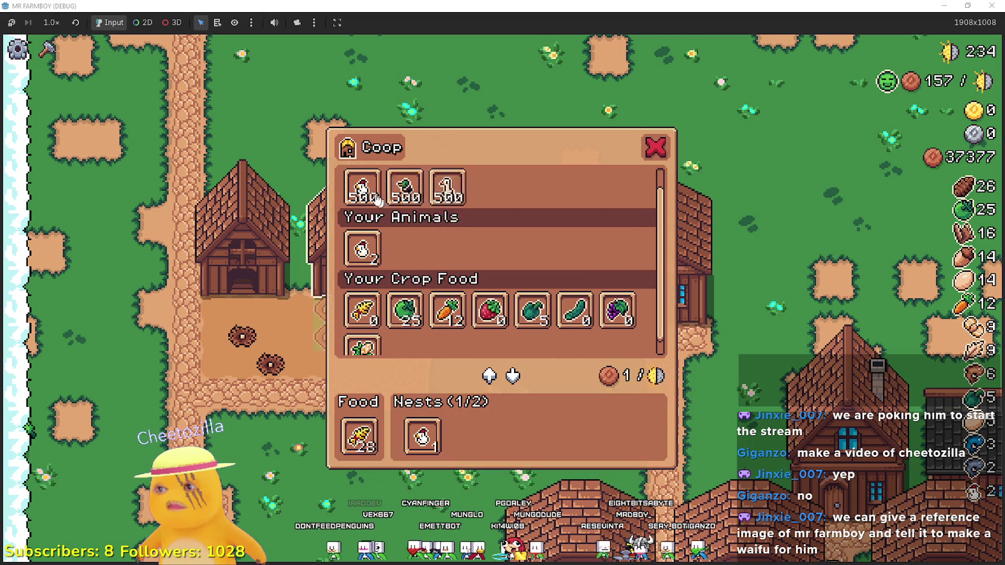
{"action": "left_click", "coordinate": [356, 192]}
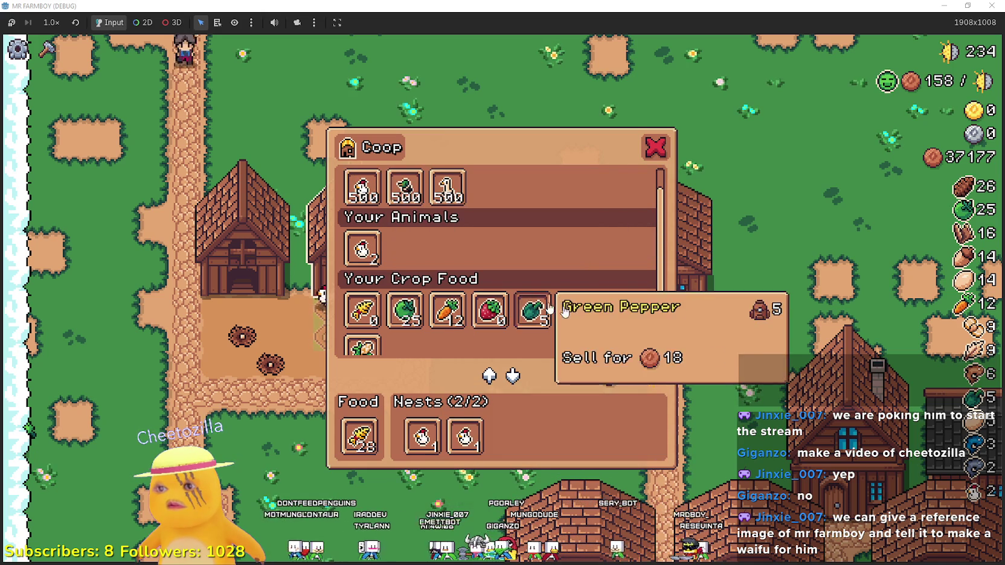
{"action": "scroll", "coordinate": [632, 316], "scroll_direction": "down", "scroll_amount": 1}
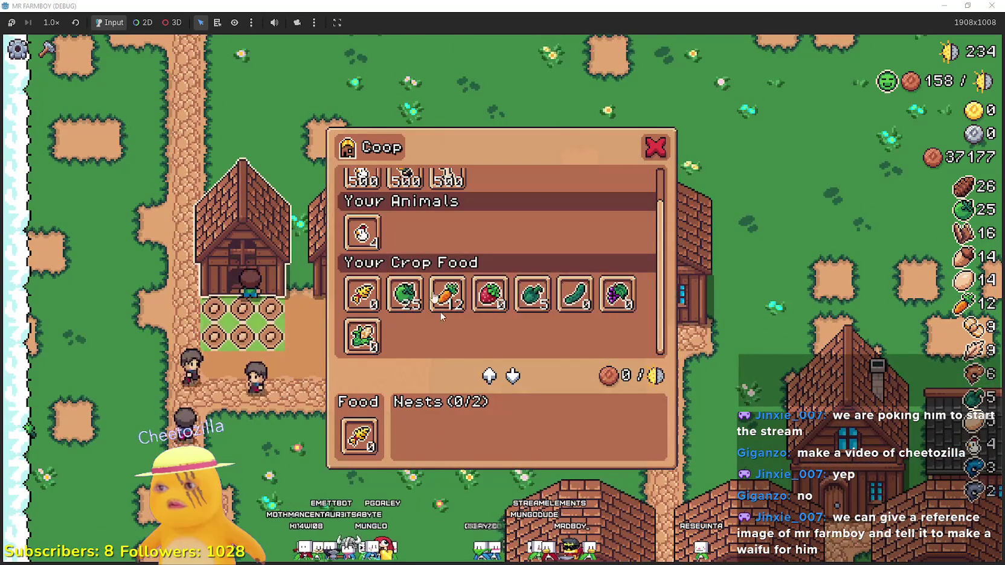
{"action": "scroll", "coordinate": [446, 327], "scroll_direction": "up", "scroll_amount": 1}
{"action": "left_click", "coordinate": [405, 210]}
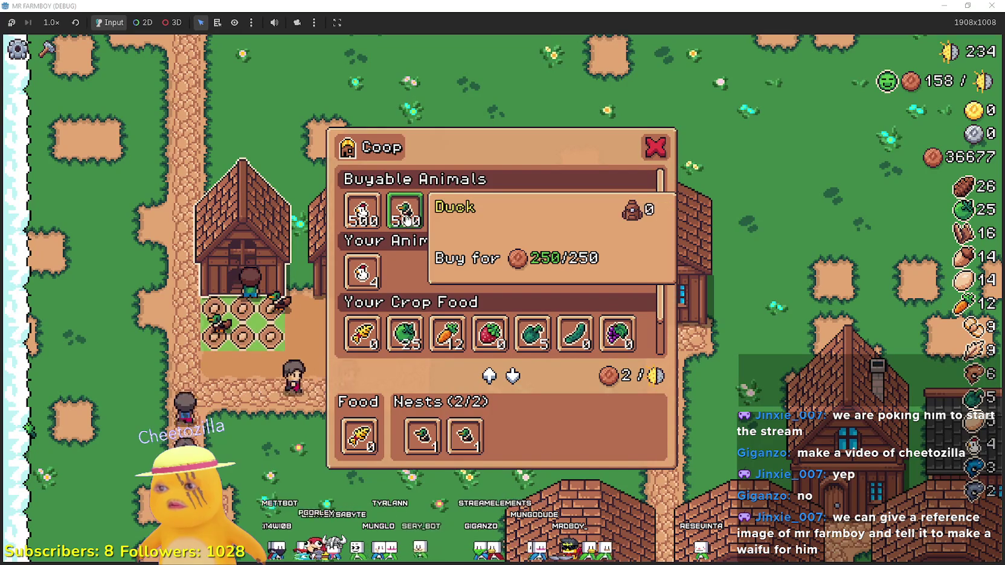
- Buy a second duck, walk the farmer away, and close the Coop panel
{"action": "left_click", "coordinate": [405, 210]}
{"action": "left_click", "coordinate": [323, 361]}
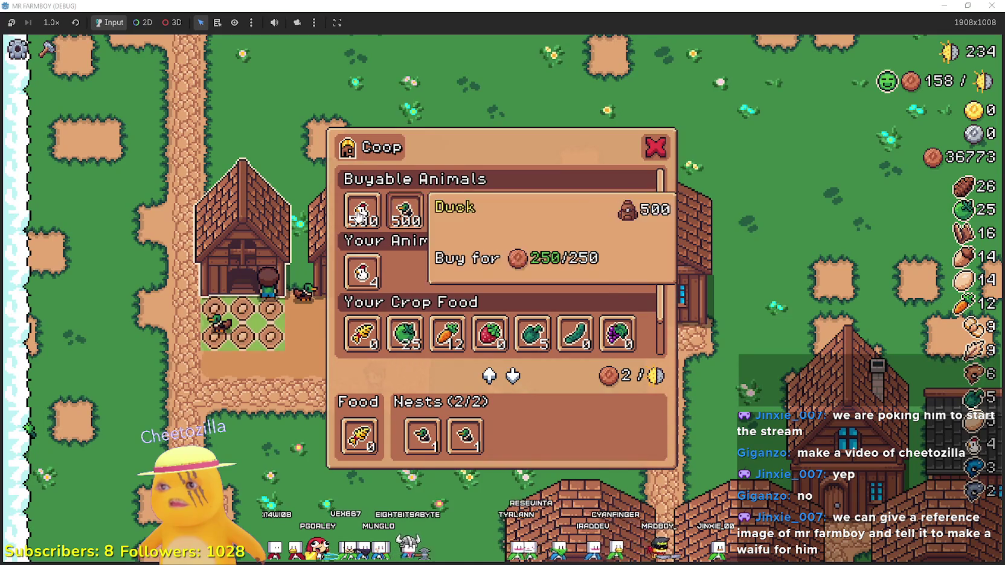
{"action": "left_click", "coordinate": [527, 378]}
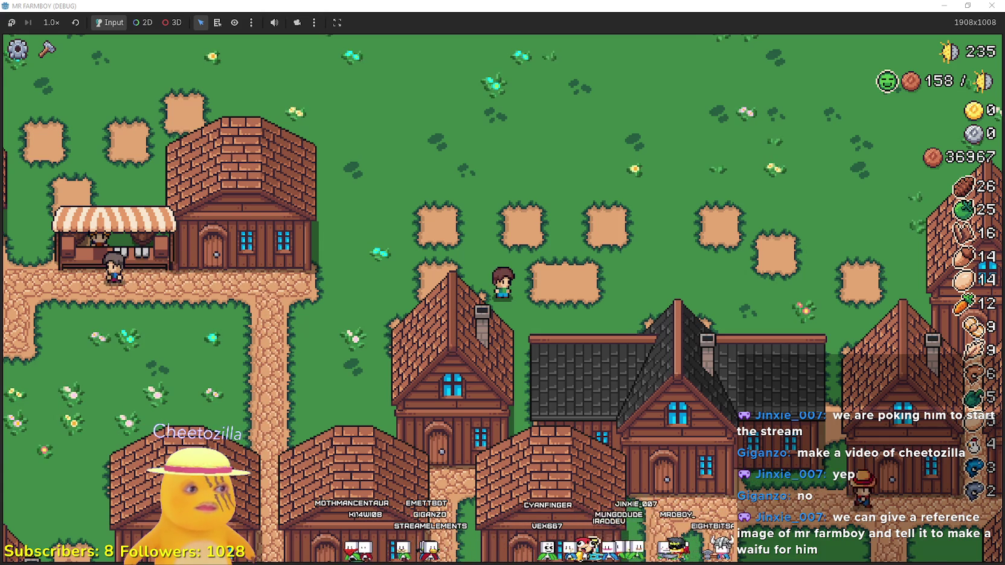
- View the fourth screenshot on the Protect the Pit Steam store page
{"action": "key", "text": "alt+Tab"}
{"action": "scroll", "coordinate": [502, 363], "scroll_direction": "down", "scroll_amount": 3}
{"action": "left_click", "coordinate": [408, 336]}
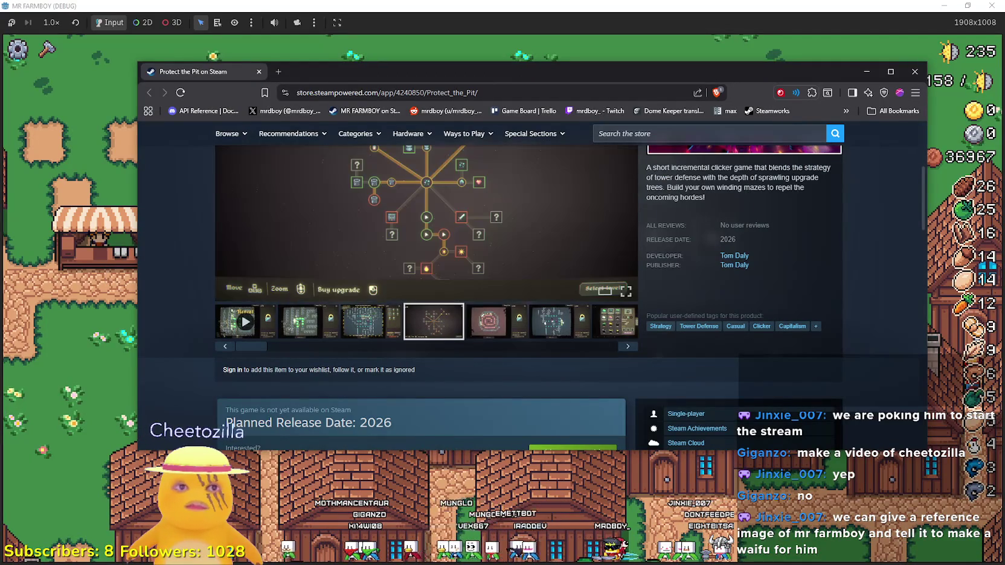
- Watch the Protect the Pit trailer full screen, then return to the store page
{"action": "scroll", "coordinate": [669, 216], "scroll_direction": "down", "scroll_amount": 5}
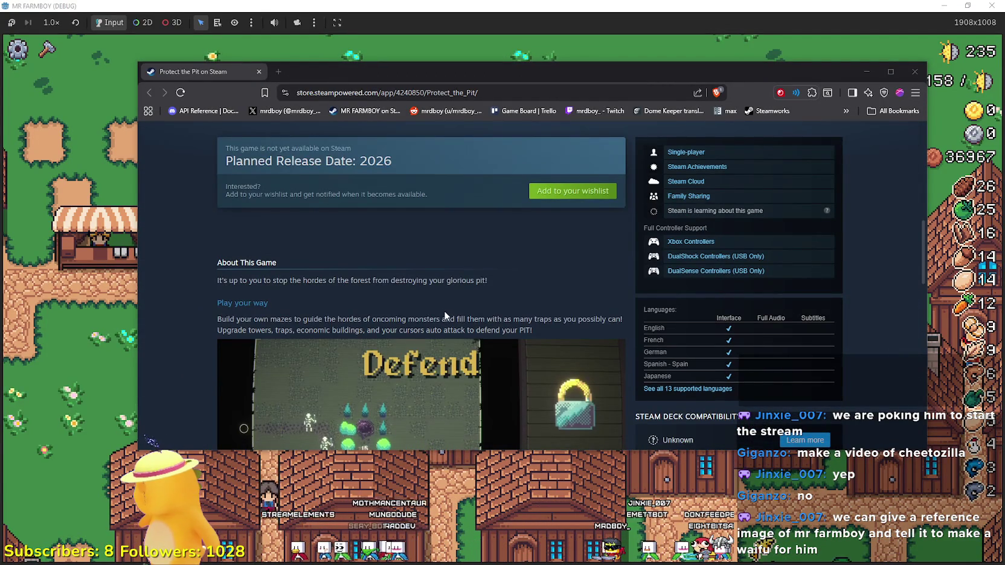
{"action": "scroll", "coordinate": [444, 310], "scroll_direction": "up", "scroll_amount": 5}
{"action": "scroll", "coordinate": [424, 258], "scroll_direction": "up", "scroll_amount": 3}
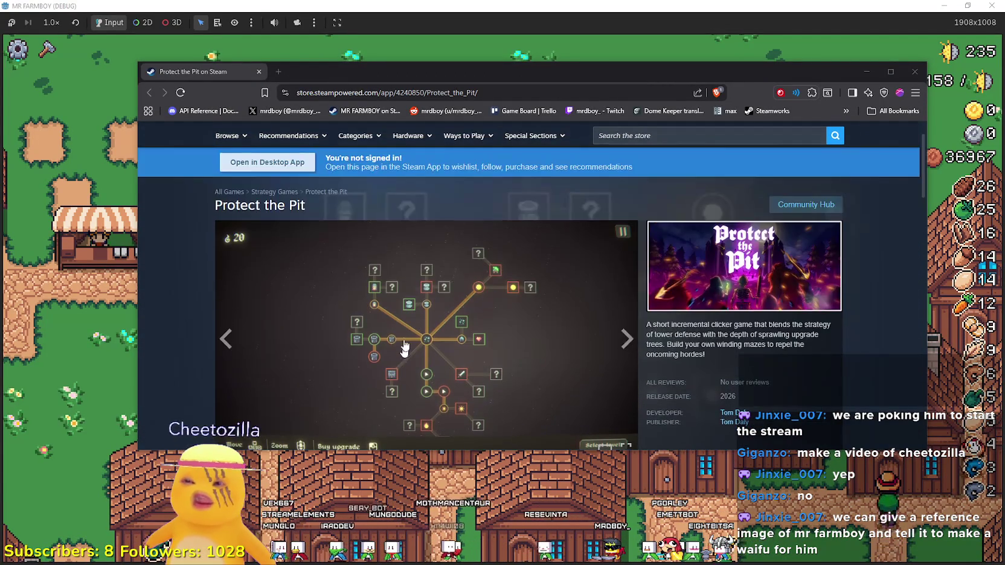
{"action": "scroll", "coordinate": [410, 289], "scroll_direction": "down", "scroll_amount": 3}
{"action": "left_click", "coordinate": [244, 322]}
{"action": "scroll", "coordinate": [404, 300], "scroll_direction": "up", "scroll_amount": 2}
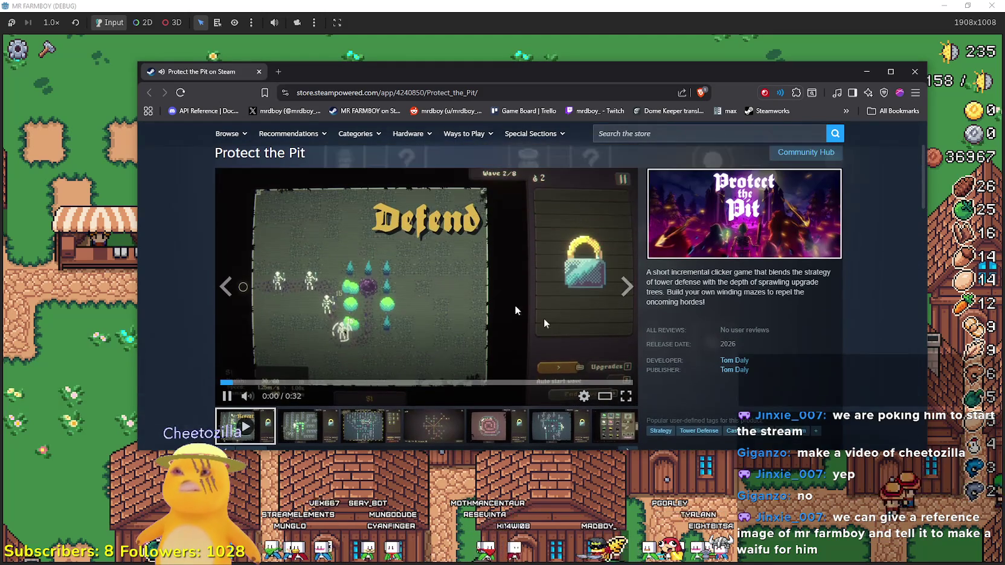
{"action": "left_click", "coordinate": [625, 395]}
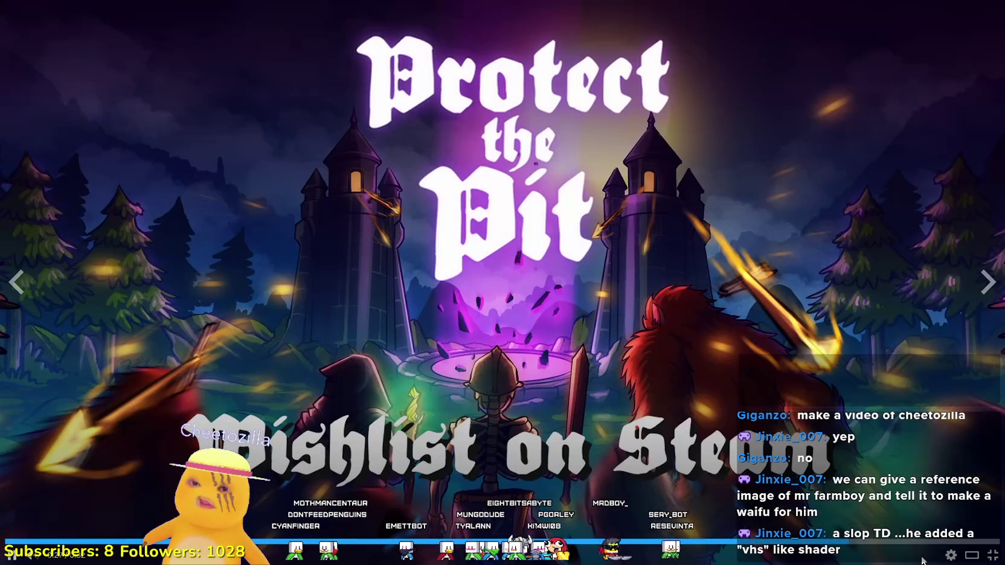
{"action": "left_click", "coordinate": [990, 555]}
- Expand the full About This Game description and stretch the browser window to full screen height
{"action": "scroll", "coordinate": [406, 298], "scroll_direction": "down", "scroll_amount": 5}
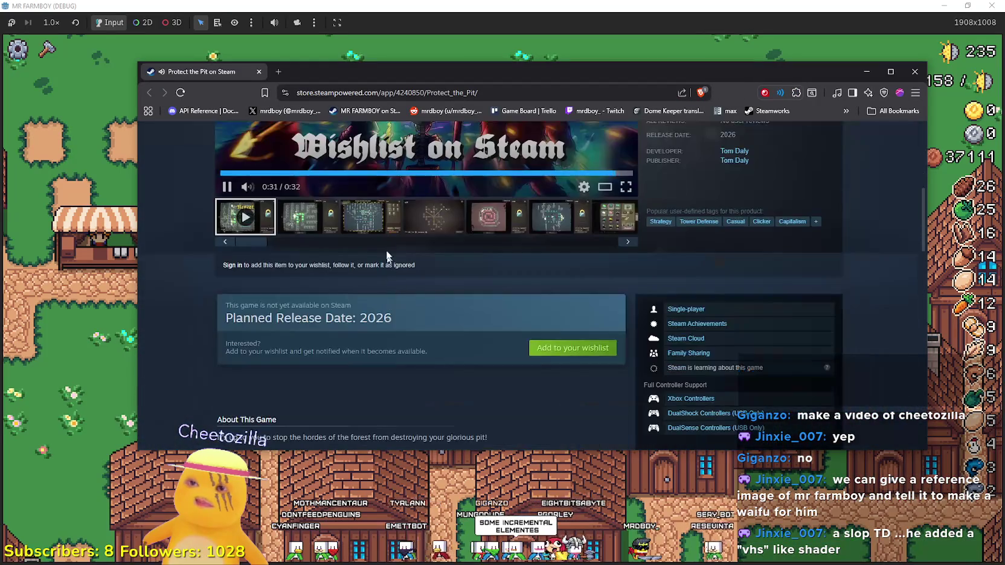
{"action": "scroll", "coordinate": [406, 298], "scroll_direction": "down", "scroll_amount": 10}
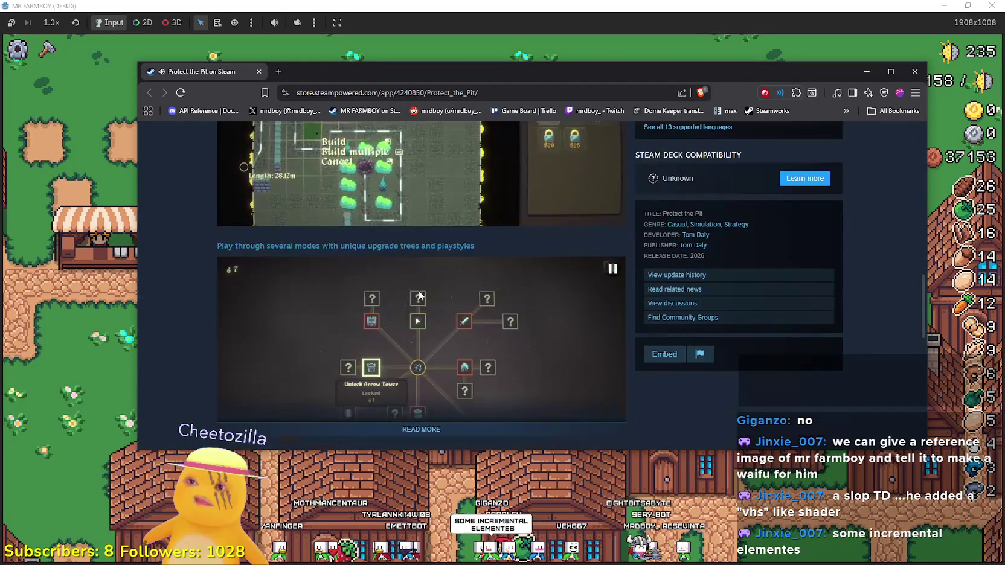
{"action": "left_click", "coordinate": [433, 231]}
{"action": "scroll", "coordinate": [559, 424], "scroll_direction": "down", "scroll_amount": 3}
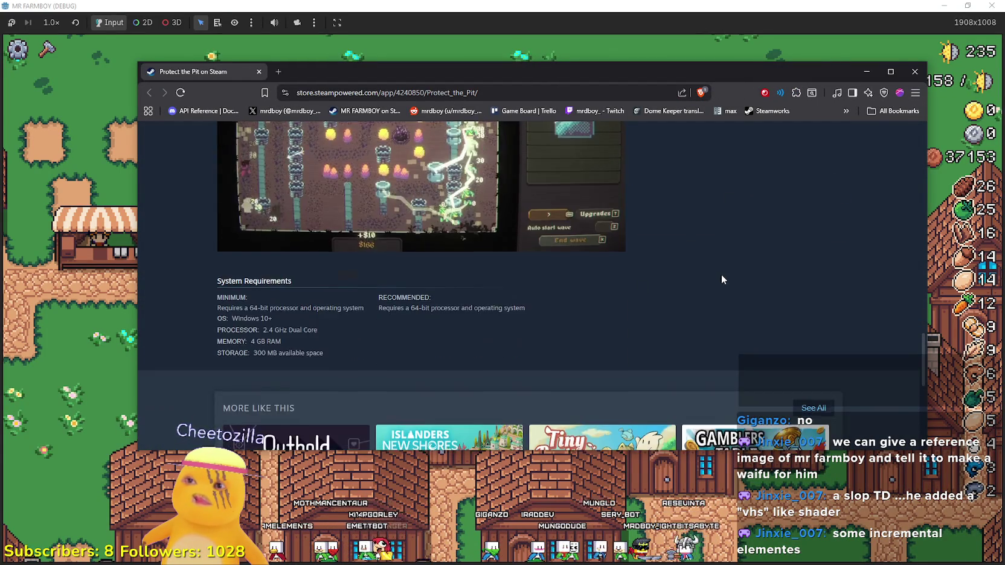
{"action": "scroll", "coordinate": [727, 266], "scroll_direction": "up", "scroll_amount": 5}
{"action": "left_click_drag", "start_coordinate": [809, 61], "coordinate": [808, 1]}
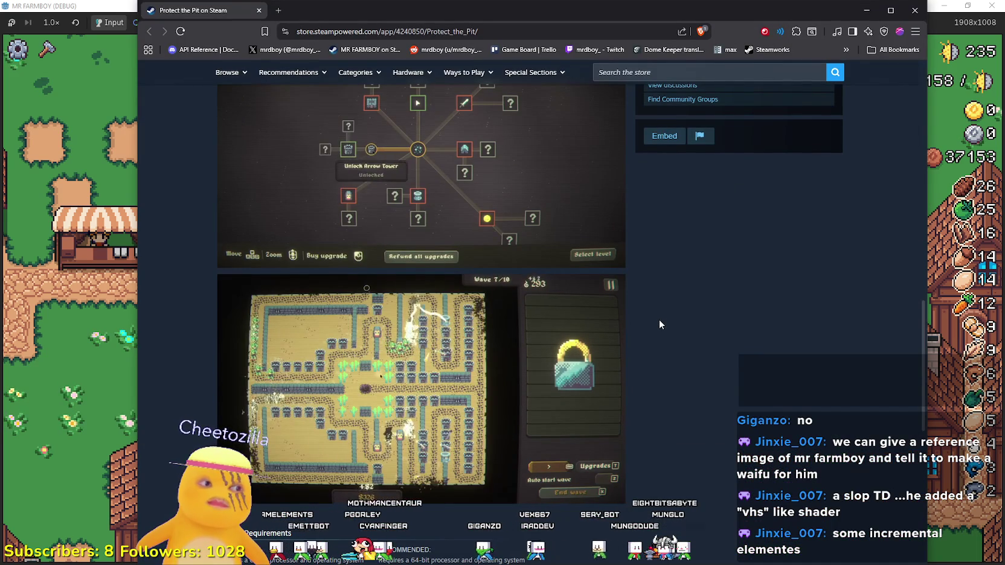
- Browse the store page and show the red-ring screenshot in the main viewer
{"action": "scroll", "coordinate": [657, 323], "scroll_direction": "up", "scroll_amount": 2}
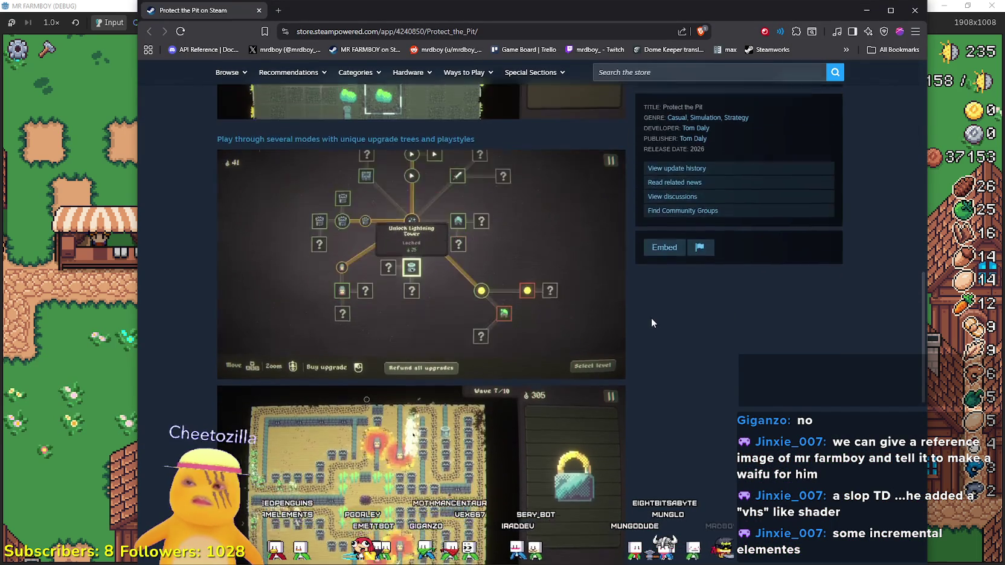
{"action": "scroll", "coordinate": [652, 320], "scroll_direction": "up", "scroll_amount": 3}
{"action": "scroll", "coordinate": [415, 351], "scroll_direction": "up", "scroll_amount": 4}
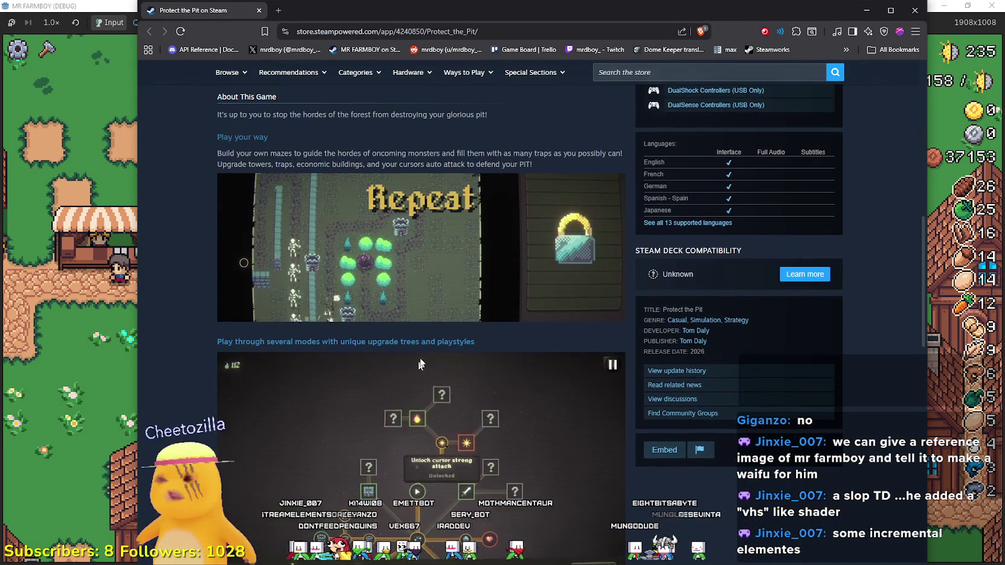
{"action": "scroll", "coordinate": [419, 326], "scroll_direction": "down", "scroll_amount": 8}
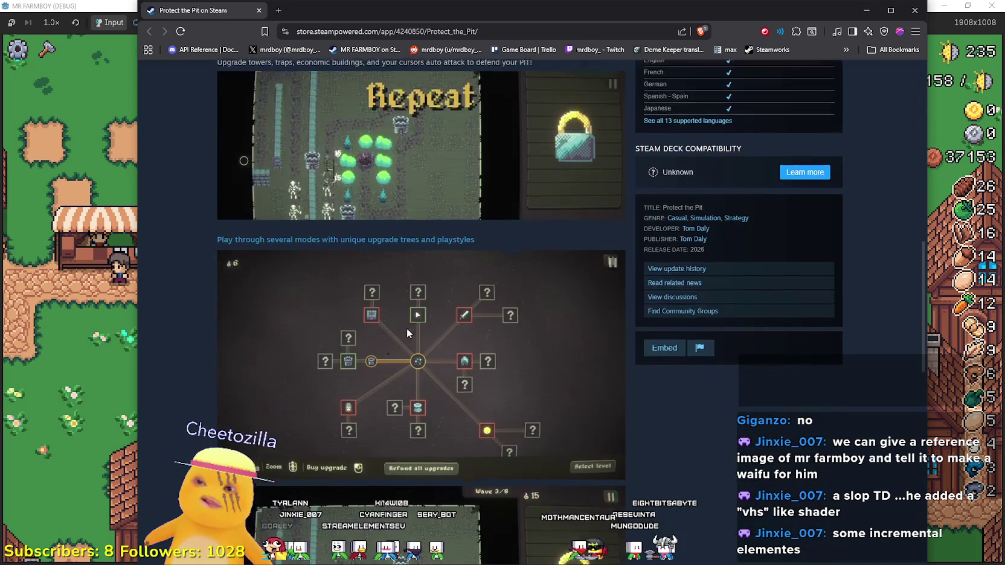
{"action": "scroll", "coordinate": [525, 460], "scroll_direction": "down", "scroll_amount": 4}
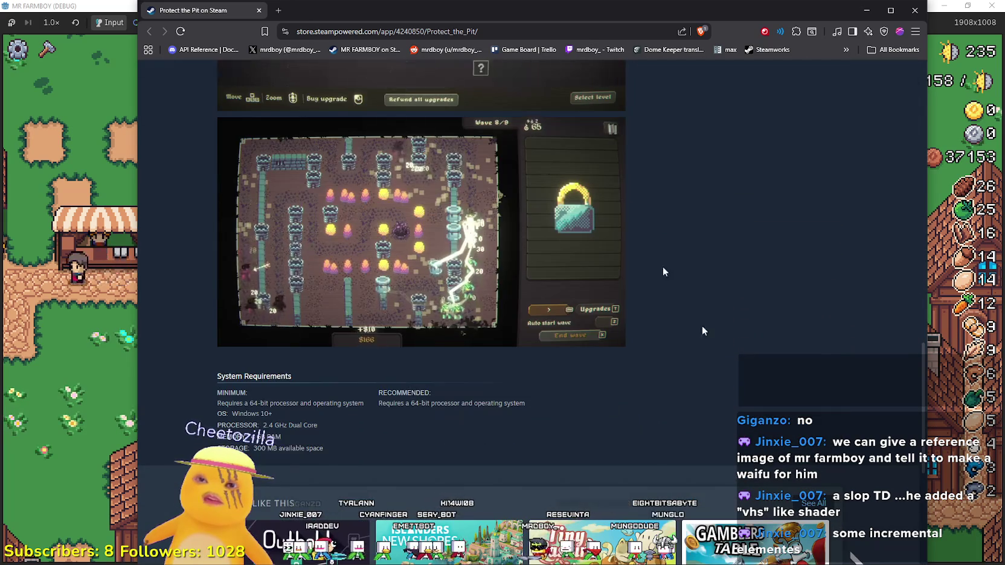
{"action": "scroll", "coordinate": [544, 398], "scroll_direction": "up", "scroll_amount": 9}
{"action": "scroll", "coordinate": [566, 486], "scroll_direction": "up", "scroll_amount": 6}
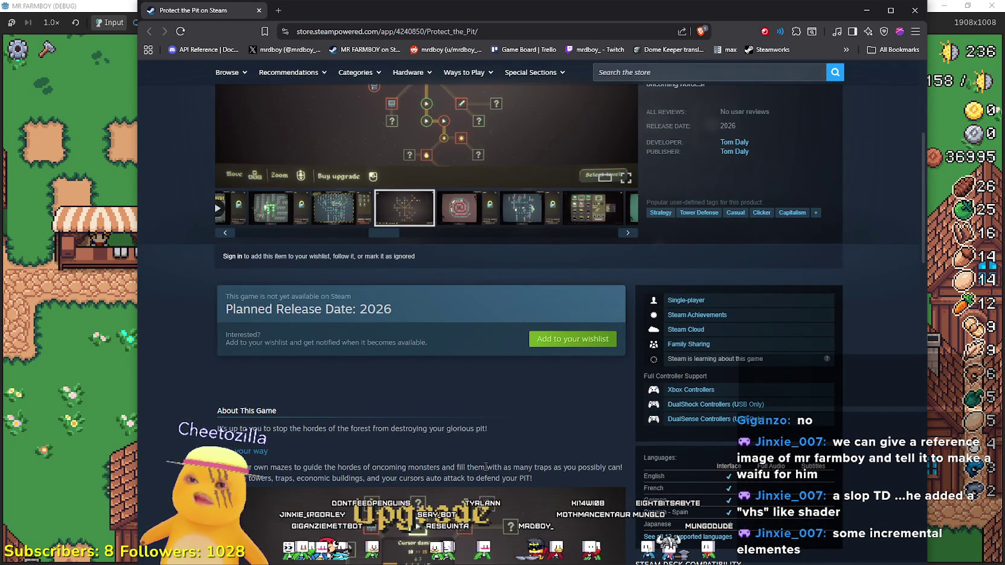
{"action": "scroll", "coordinate": [483, 455], "scroll_direction": "up", "scroll_amount": 4}
{"action": "scroll", "coordinate": [480, 387], "scroll_direction": "down", "scroll_amount": 2}
{"action": "left_click", "coordinate": [477, 321]}
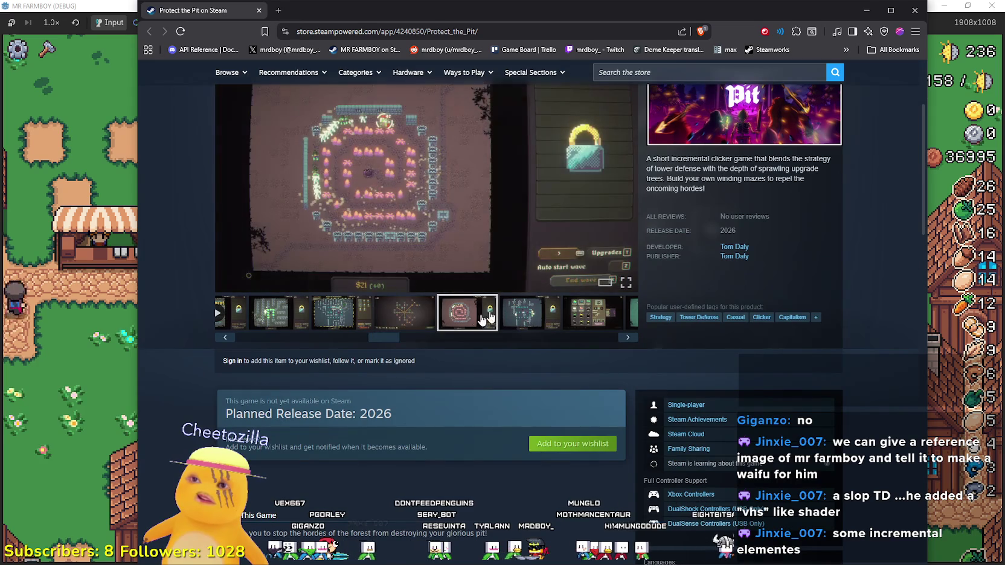
{"action": "scroll", "coordinate": [510, 415], "scroll_direction": "down", "scroll_amount": 10}
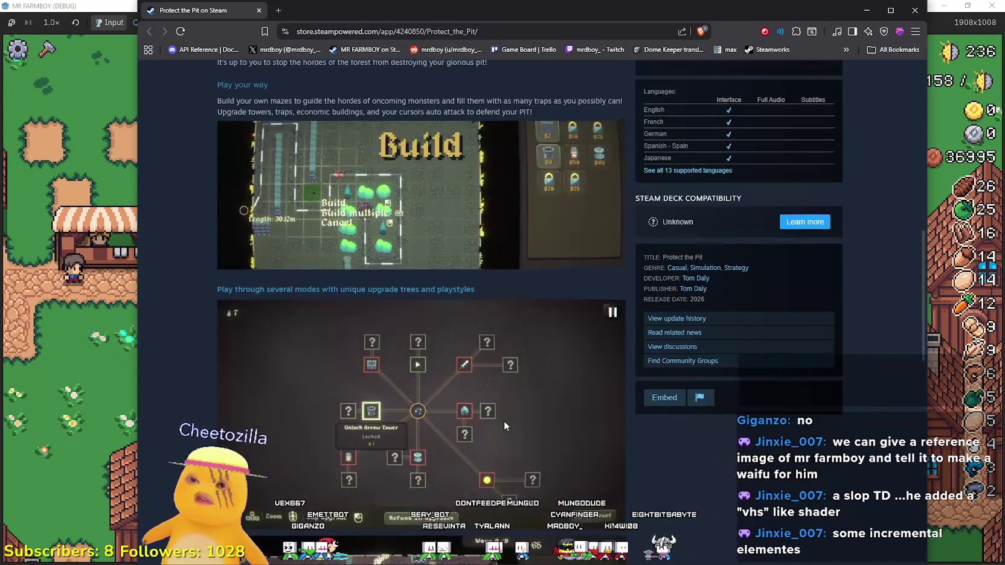
{"action": "scroll", "coordinate": [504, 420], "scroll_direction": "down", "scroll_amount": 6}
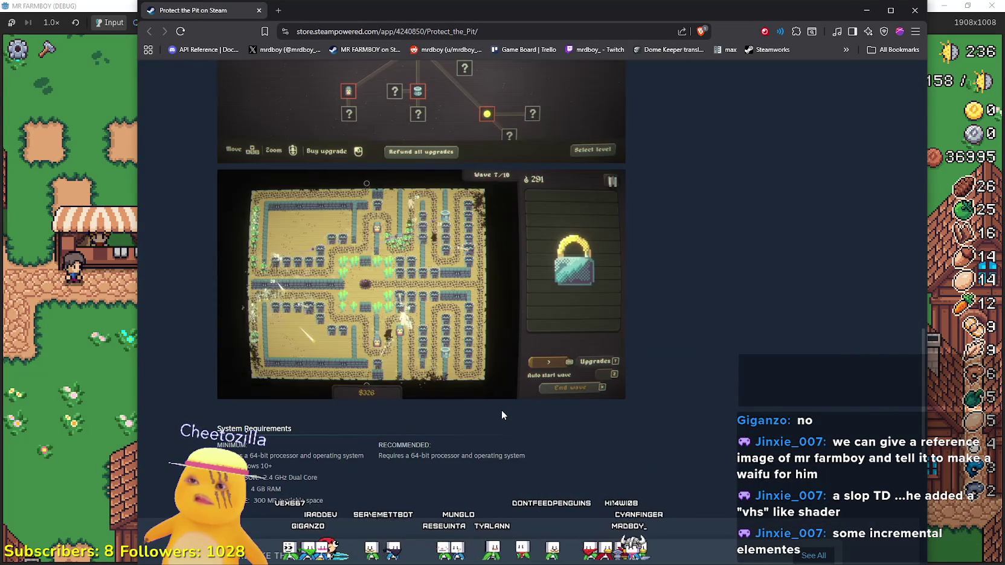
{"action": "scroll", "coordinate": [501, 416], "scroll_direction": "up", "scroll_amount": 1}
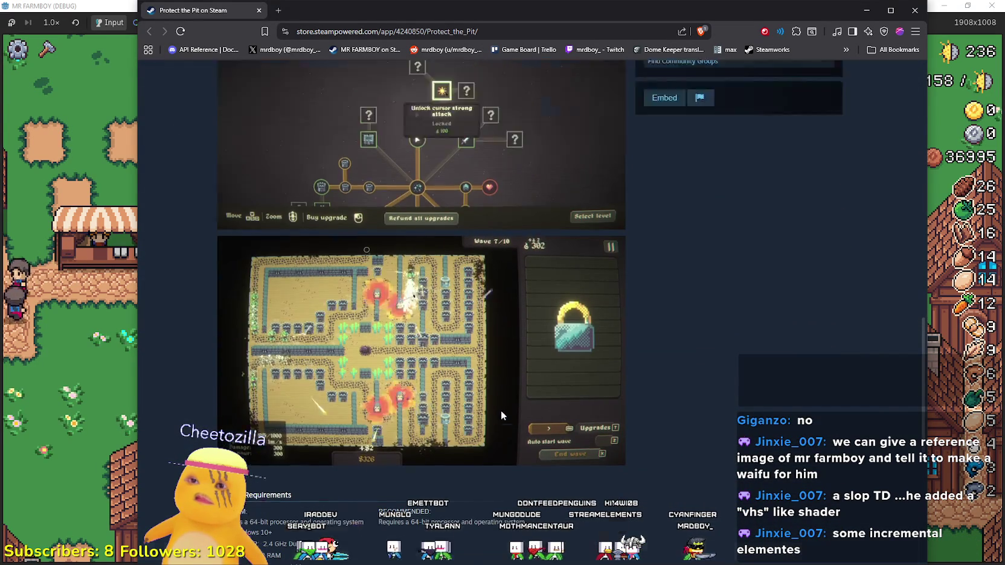
{"action": "scroll", "coordinate": [500, 415], "scroll_direction": "up", "scroll_amount": 16}
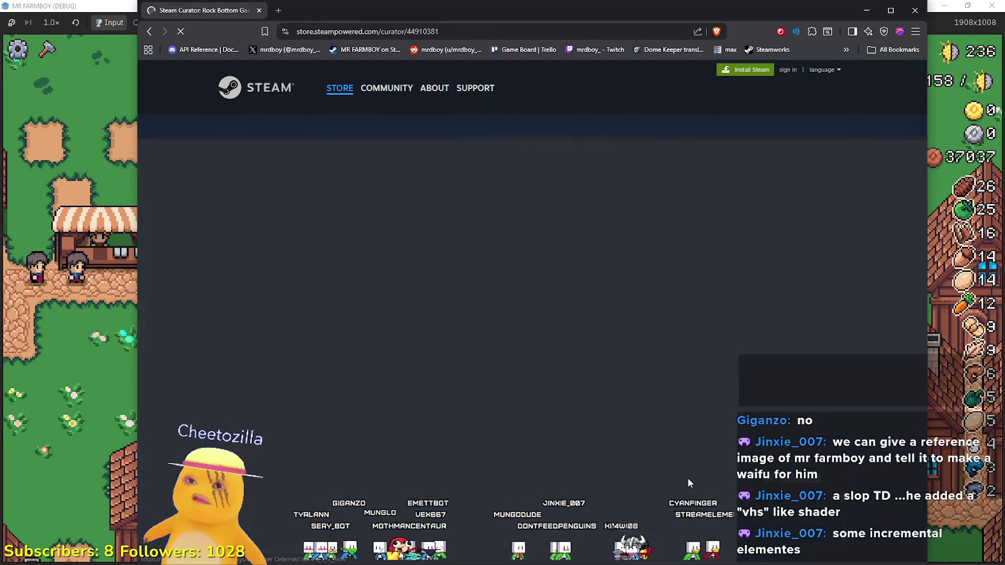
{"action": "scroll", "coordinate": [489, 253], "scroll_direction": "down", "scroll_amount": 5}
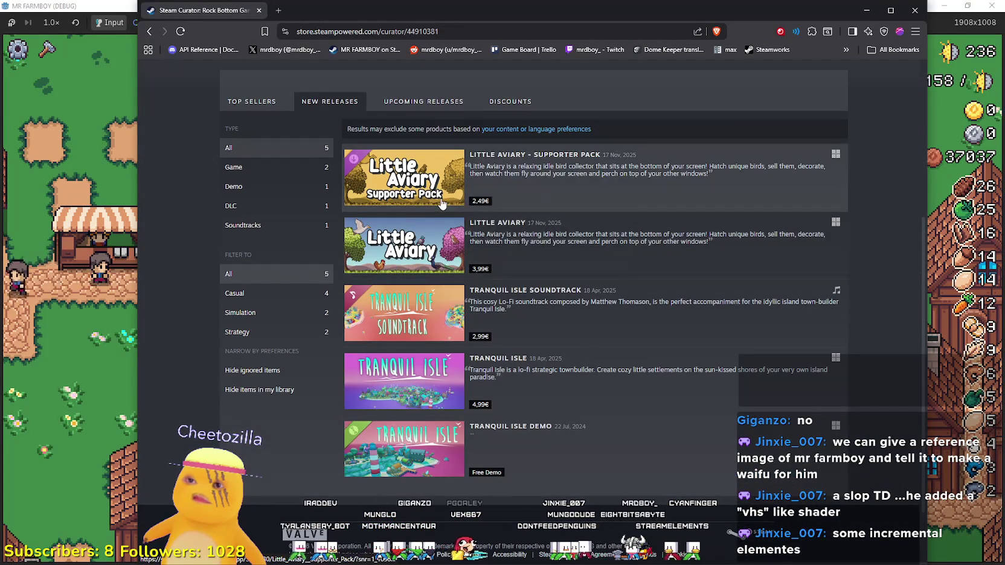
- Close the Steam Store browser to return to the running game
{"action": "mouse_move", "coordinate": [439, 256]}
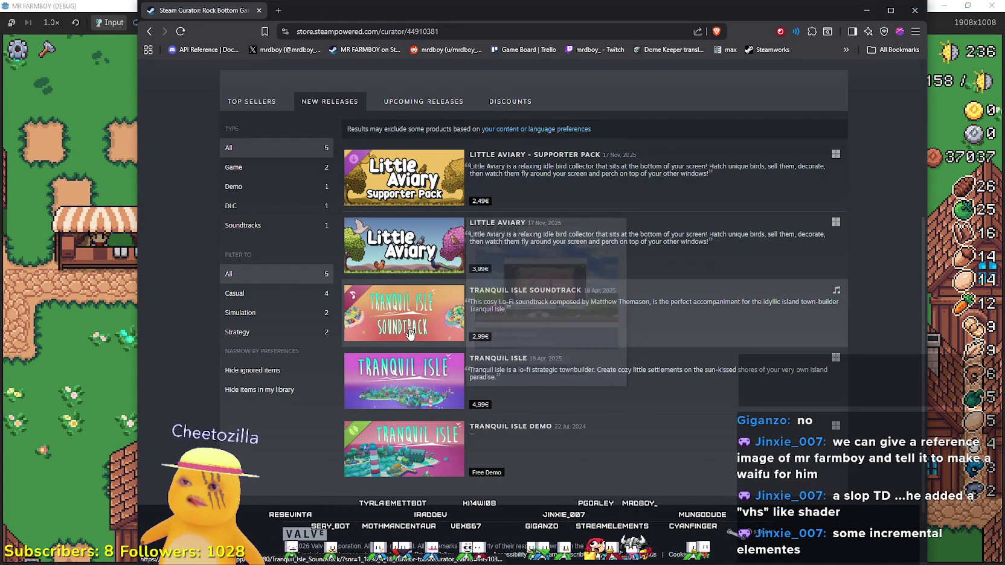
{"action": "mouse_move", "coordinate": [413, 395]}
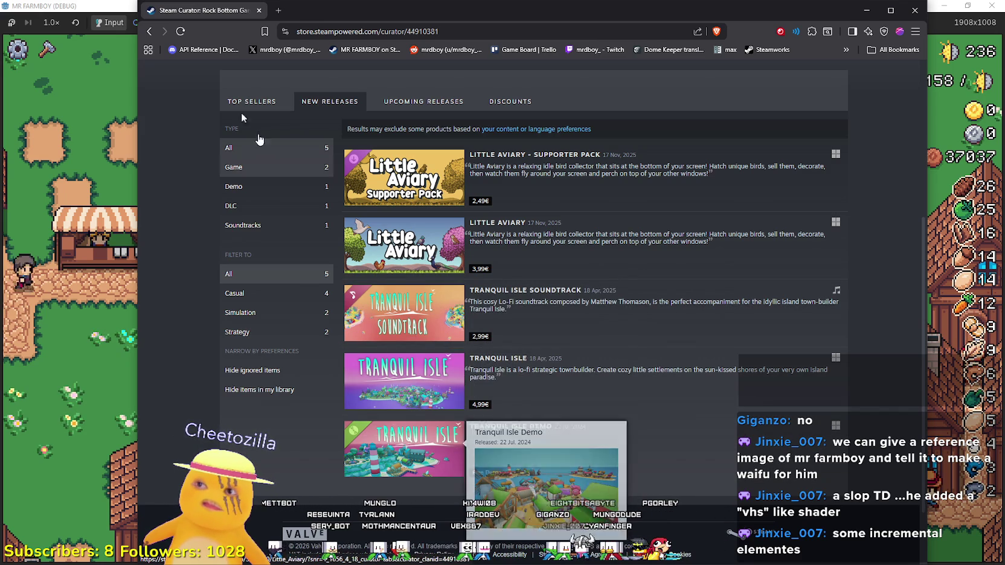
{"action": "left_click", "coordinate": [258, 11]}
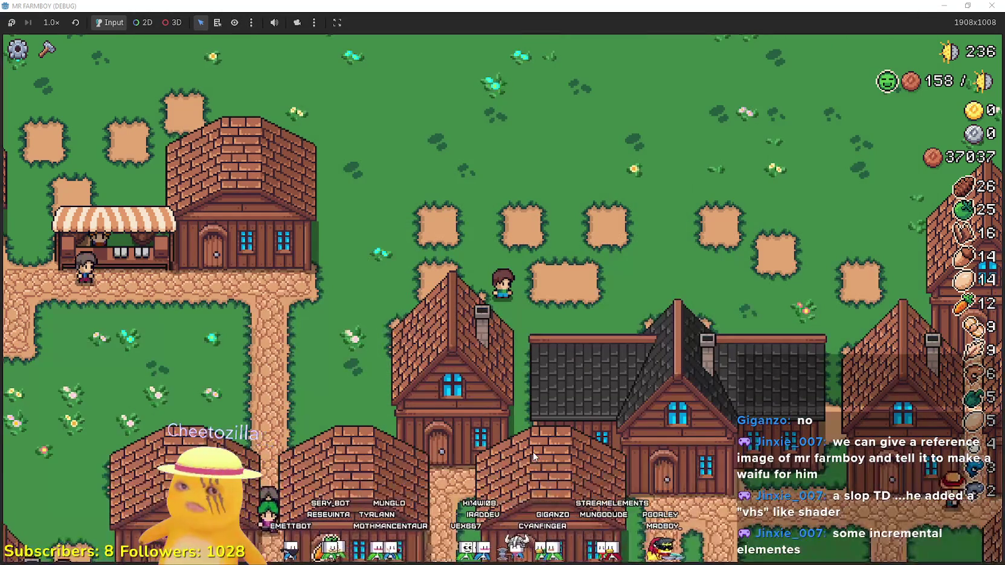
- Walk the player left across the village past the barns, zooming in and out
{"action": "key", "text": "a"}
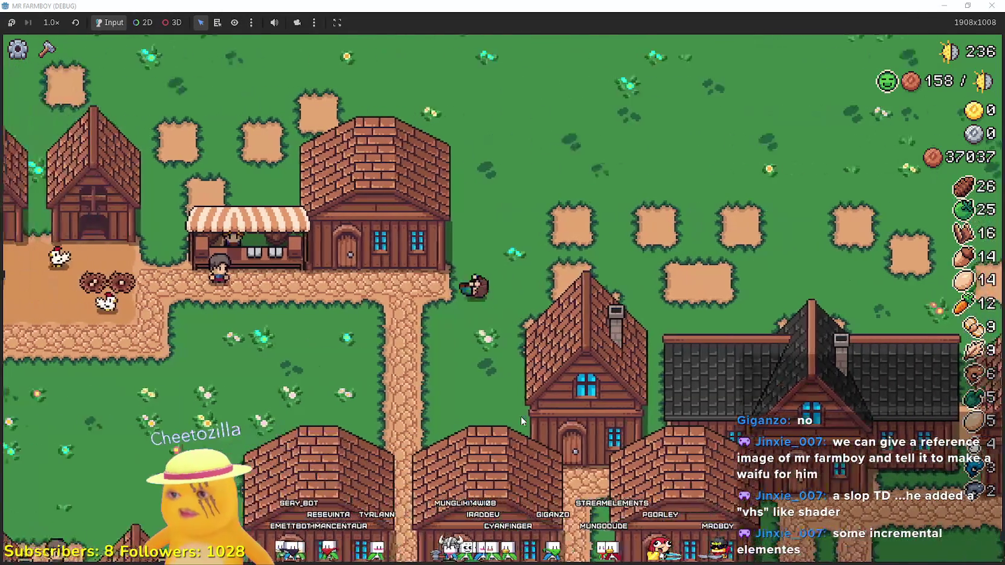
{"action": "scroll", "coordinate": [521, 416], "scroll_direction": "down", "scroll_amount": 3}
{"action": "scroll", "coordinate": [521, 415], "scroll_direction": "up", "scroll_amount": 3}
{"action": "scroll", "coordinate": [520, 415], "scroll_direction": "down", "scroll_amount": 2}
{"action": "scroll", "coordinate": [521, 416], "scroll_direction": "up", "scroll_amount": 4}
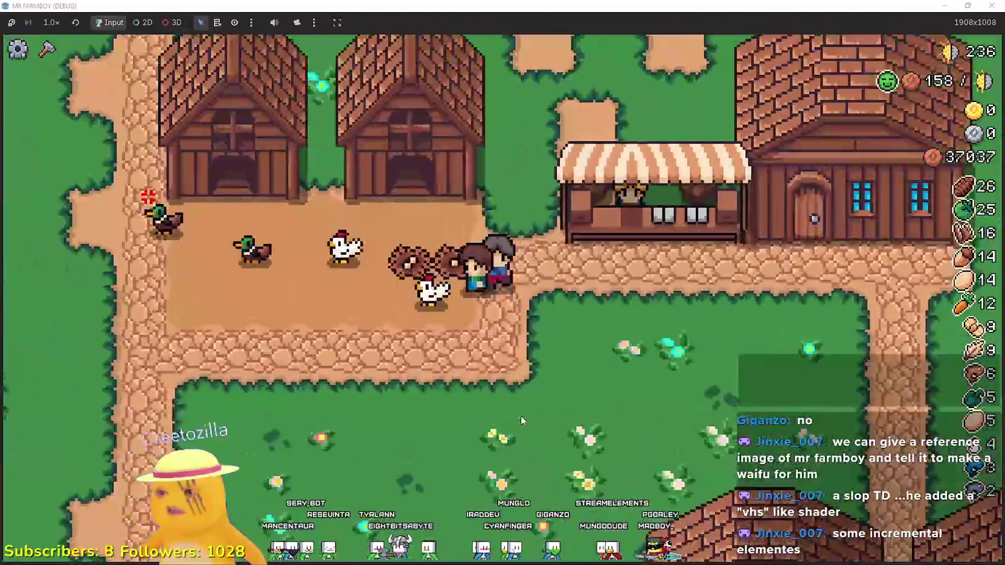
{"action": "key", "text": "a"}
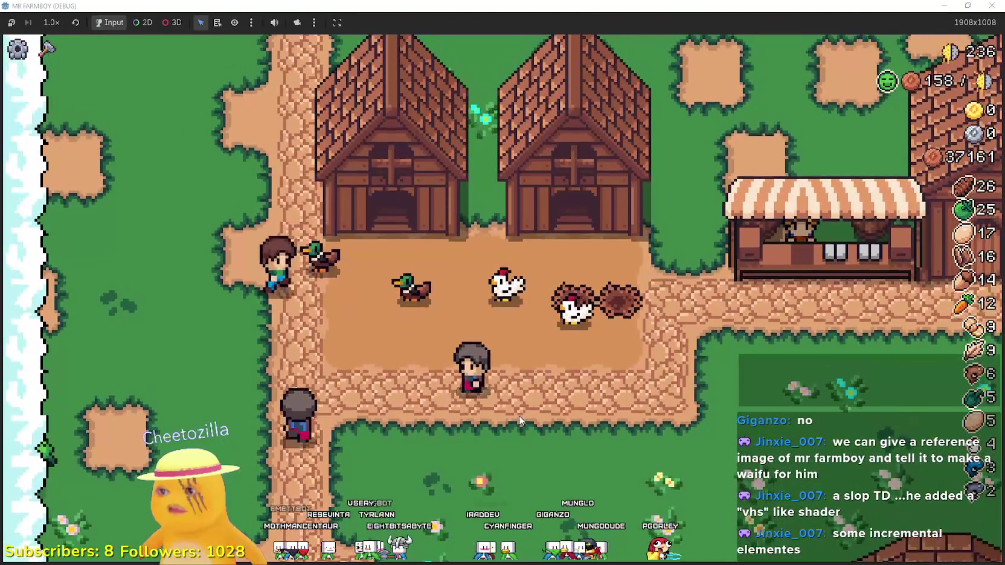
- Walk down past the farm and market stalls to the vineyard, and resume the paused music
{"action": "key", "text": "s"}
{"action": "key", "text": "s"}
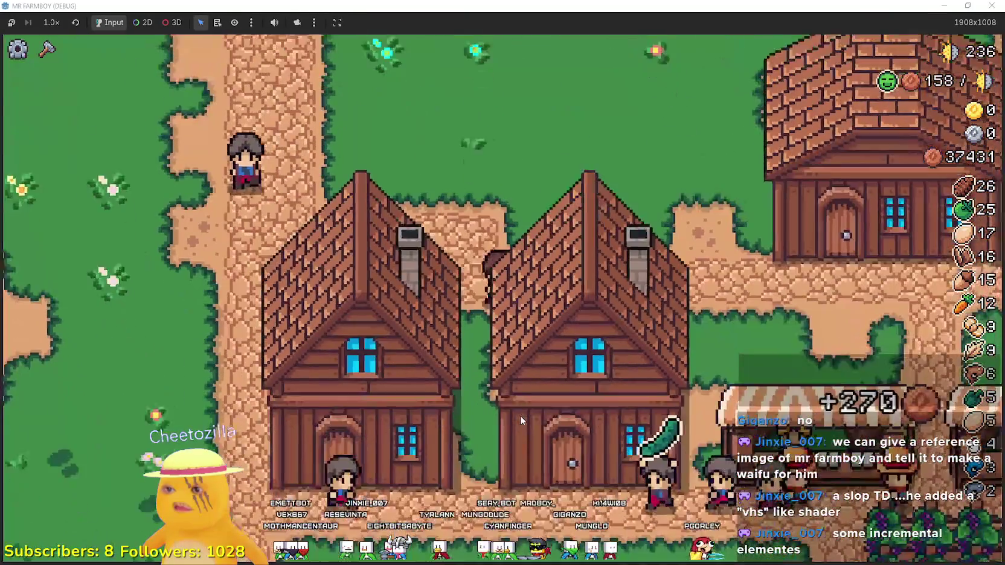
{"action": "key", "text": "s"}
{"action": "key", "text": "d"}
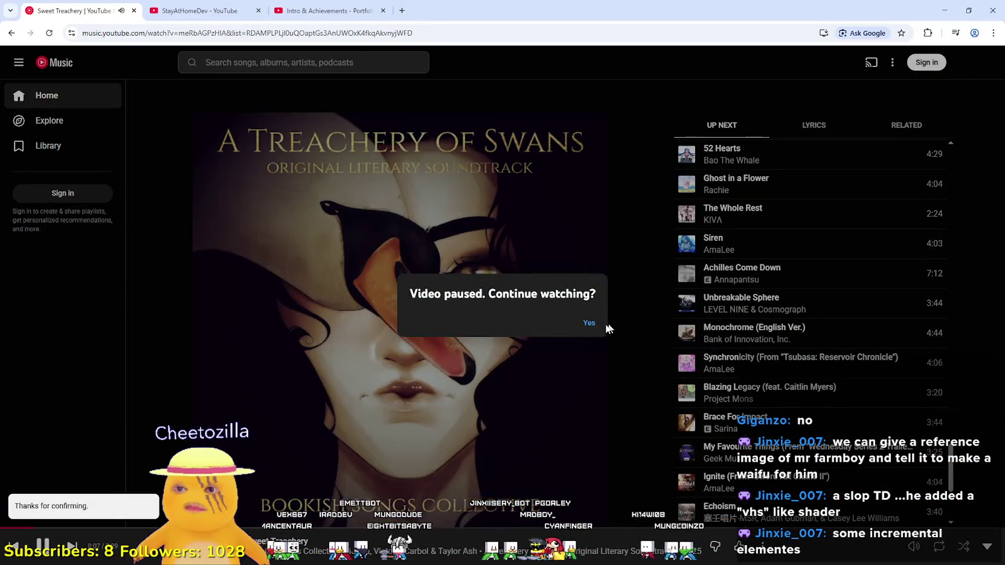
{"action": "left_click", "coordinate": [939, 4]}
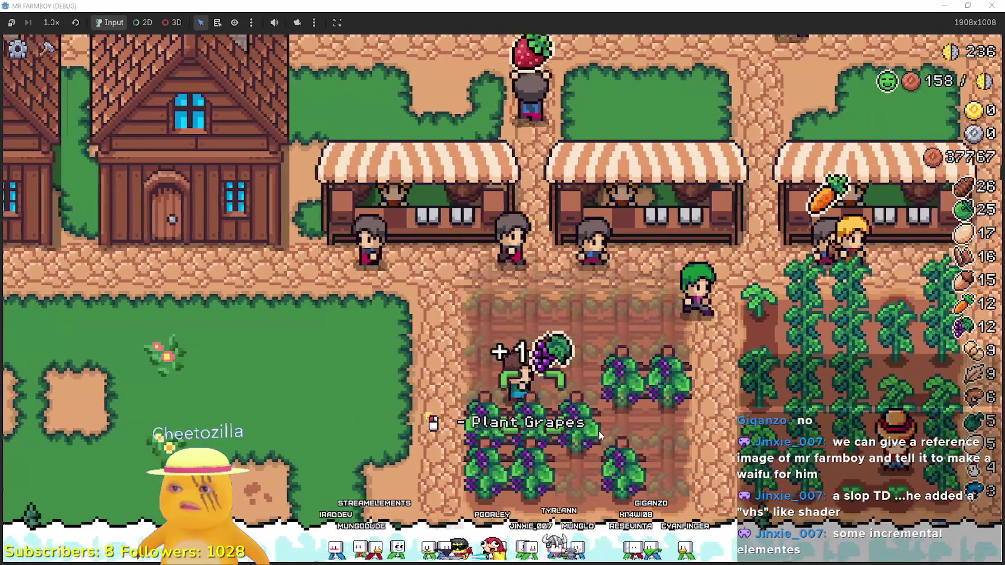
- Zoom the view and open the panel for a village house
{"action": "scroll", "coordinate": [599, 435], "scroll_direction": "down", "scroll_amount": 5}
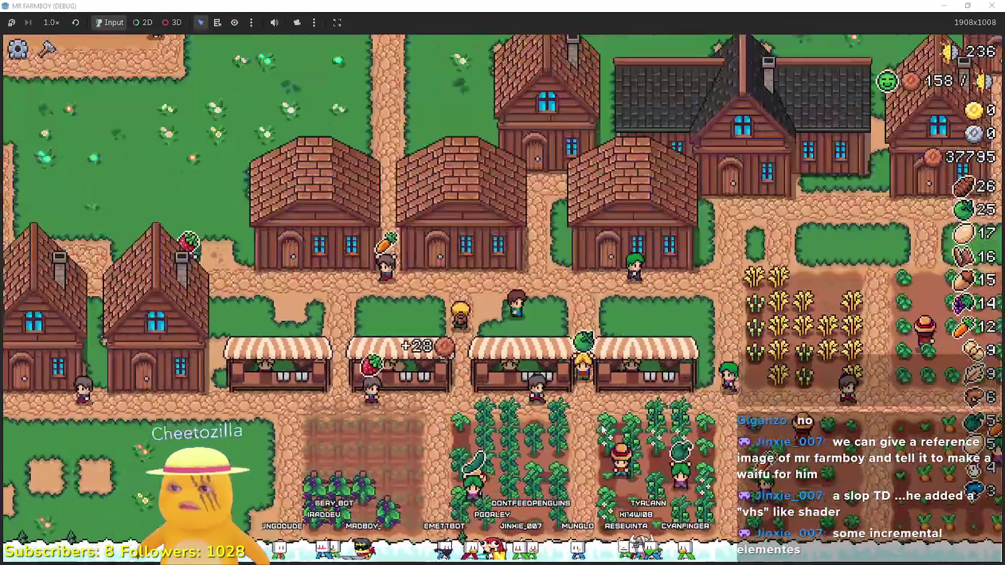
{"action": "scroll", "coordinate": [601, 430], "scroll_direction": "up", "scroll_amount": 5}
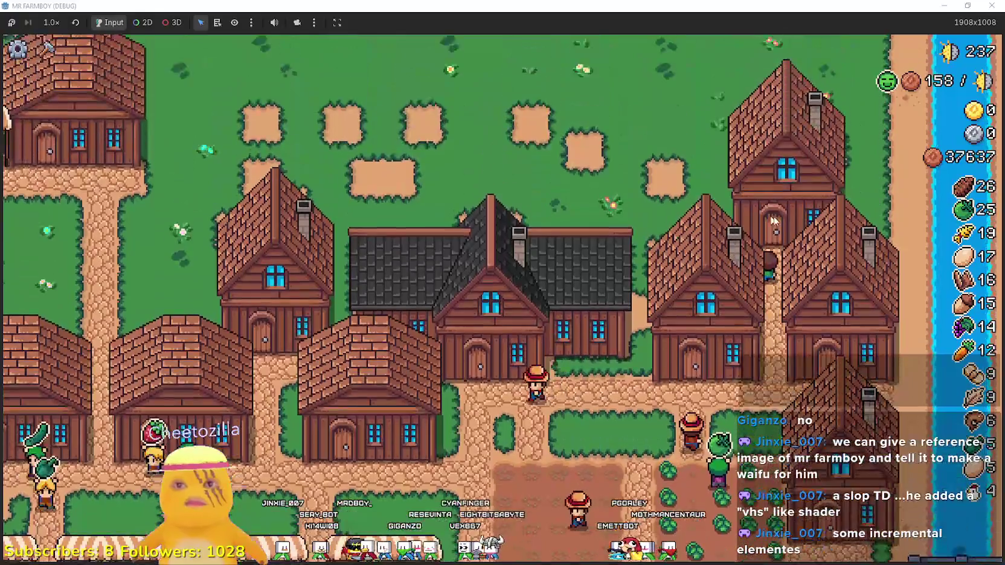
{"action": "left_click", "coordinate": [807, 259]}
- Close and reopen the House panel, then open and close the Player House skill tree
{"action": "left_click", "coordinate": [801, 261]}
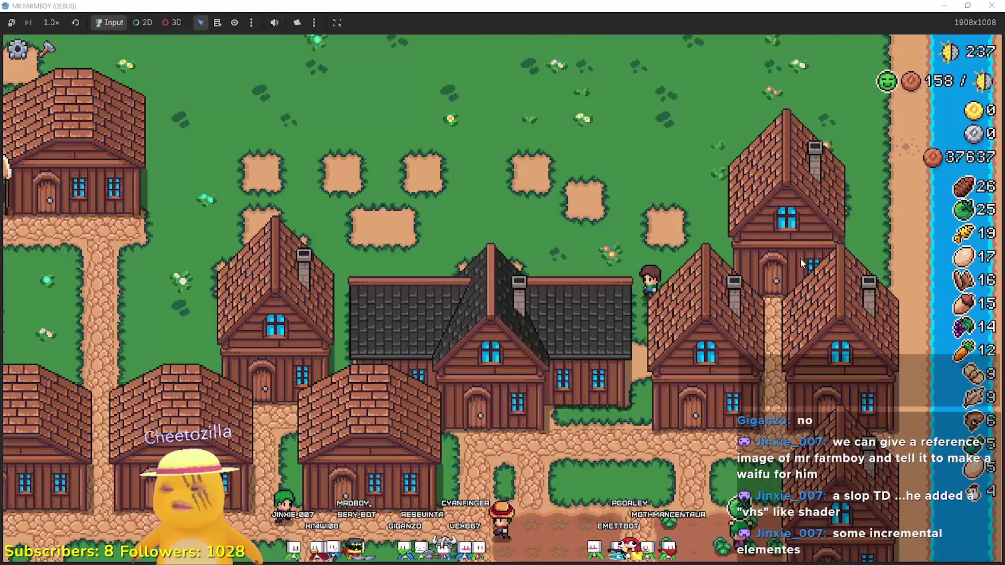
{"action": "left_click", "coordinate": [800, 258]}
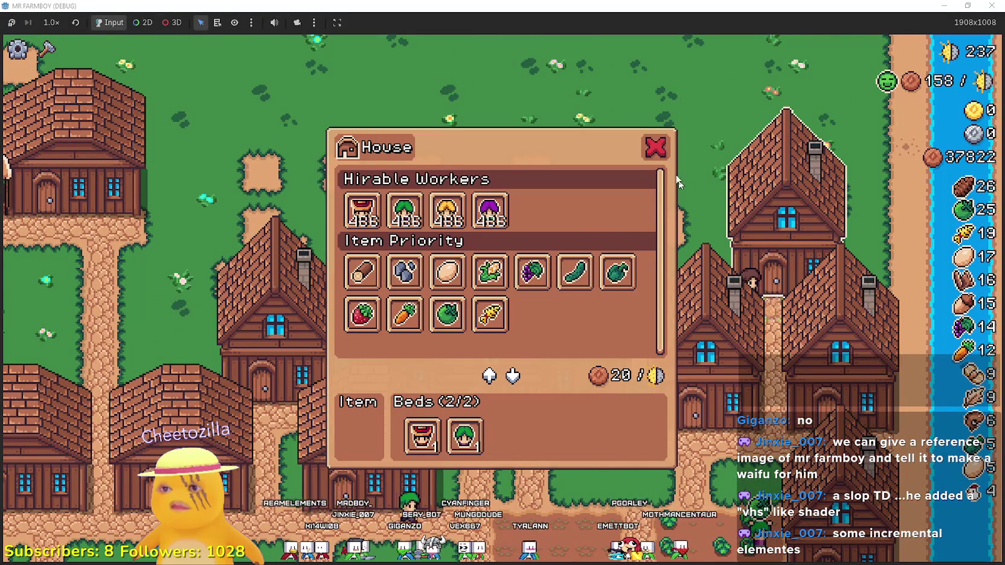
{"action": "left_click", "coordinate": [664, 146]}
{"action": "key", "text": "s"}
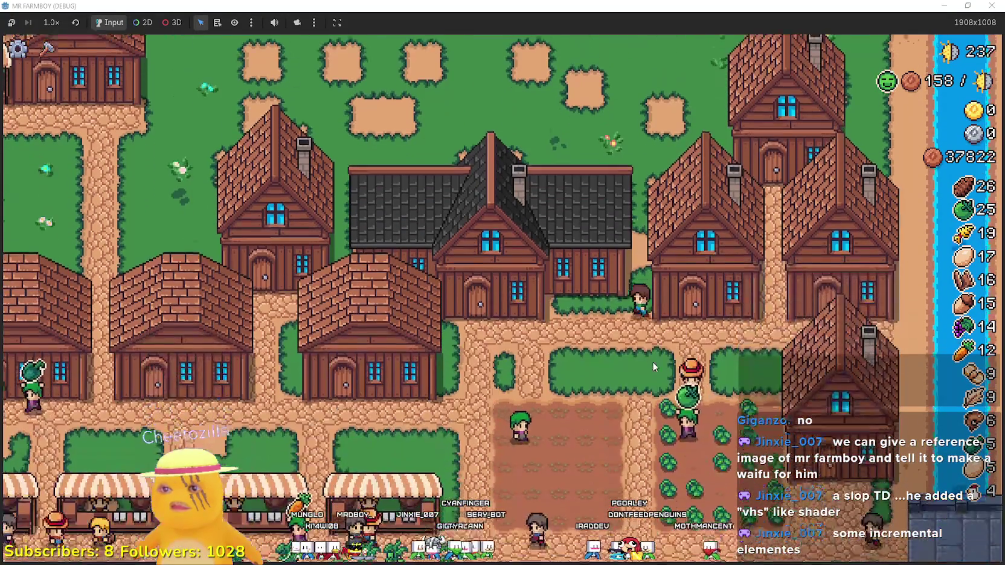
{"action": "left_click", "coordinate": [653, 359]}
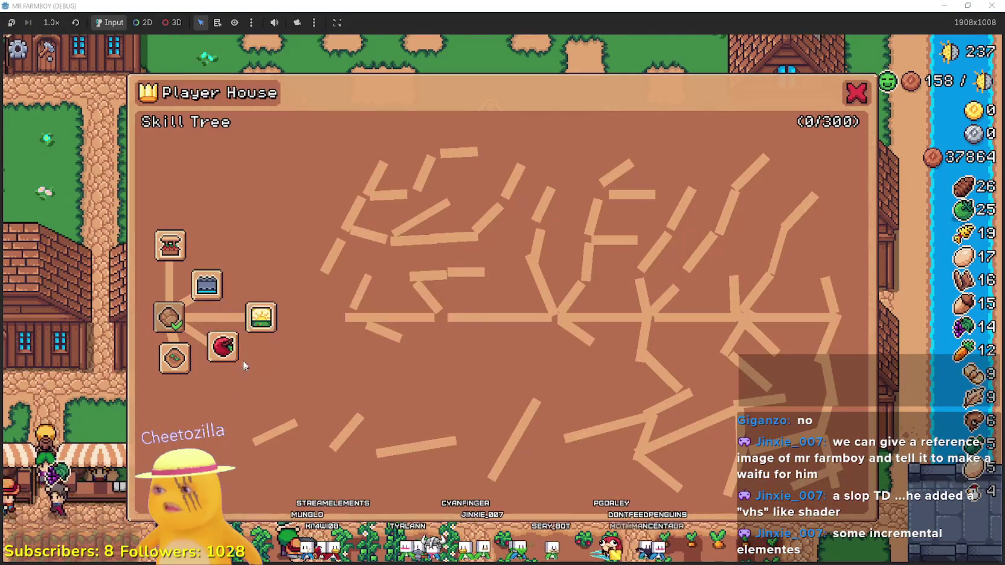
{"action": "key", "text": "Escape"}
- Walk to the chicken coop, opening and closing the Warehouse (I) and Shop (B) panels
{"action": "key", "text": "a"}
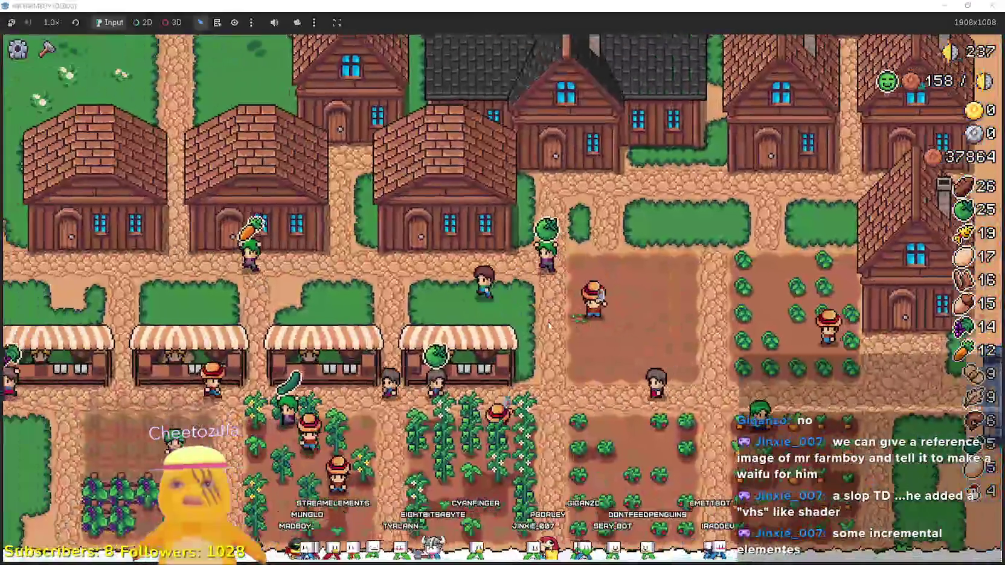
{"action": "key", "text": "i"}
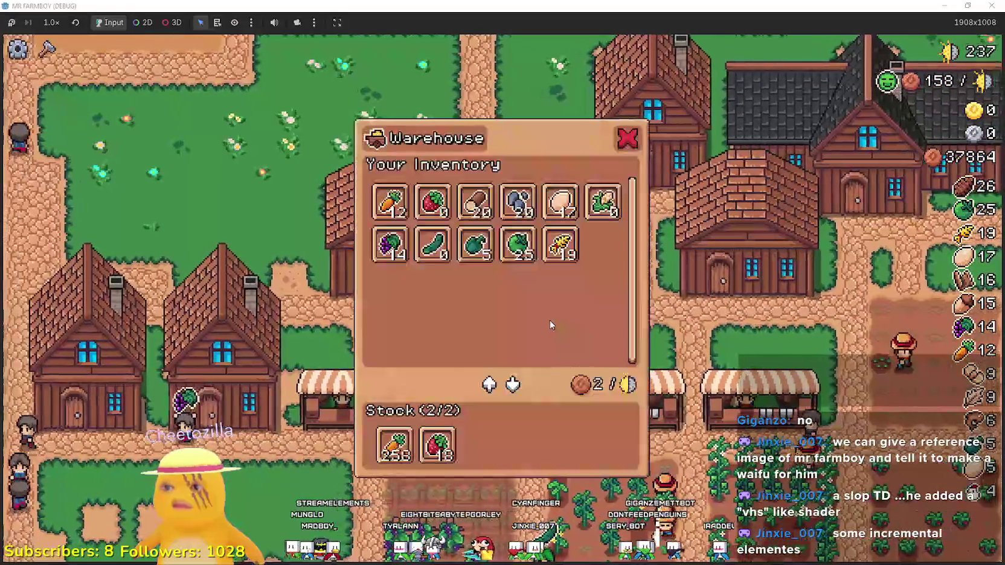
{"action": "key", "text": "Escape"}
{"action": "key", "text": "w"}
{"action": "key", "text": "a"}
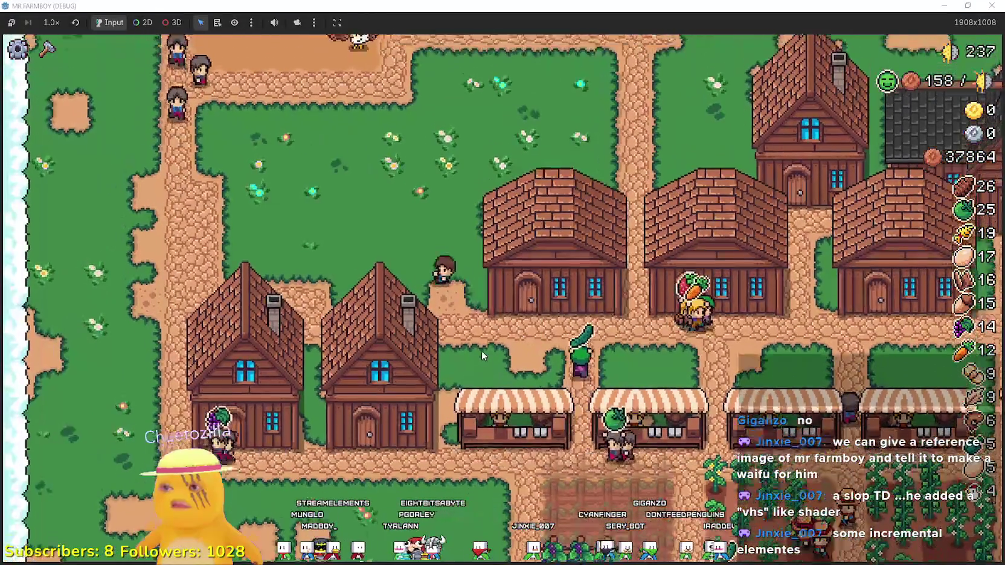
{"action": "key", "text": "w"}
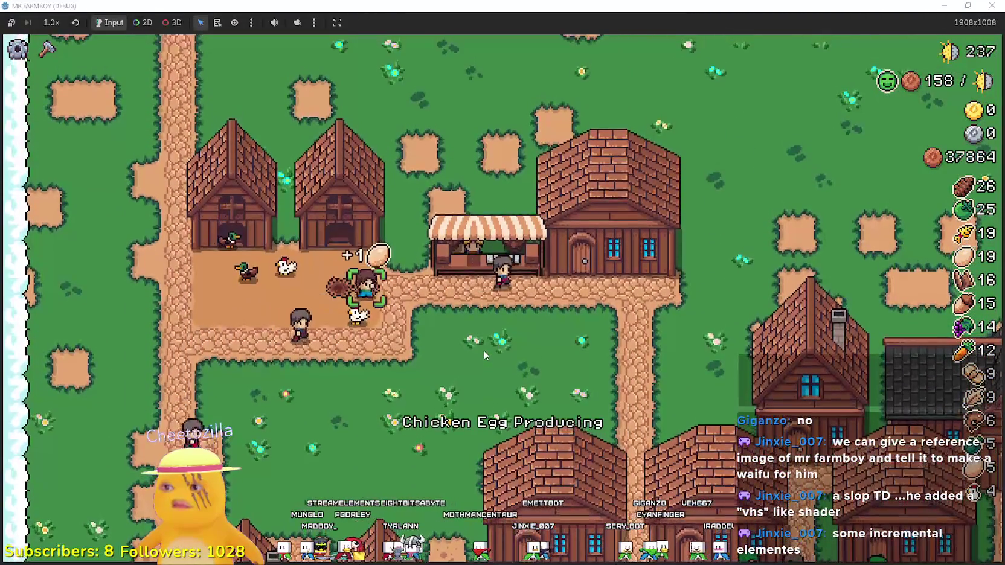
{"action": "key", "text": "b"}
{"action": "key", "text": "Escape"}
{"action": "key", "text": "s"}
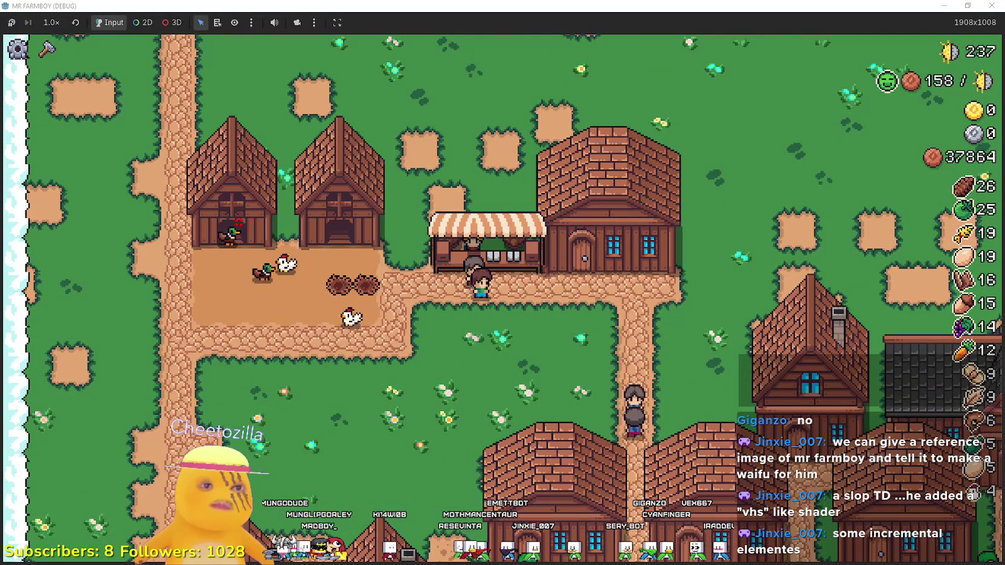